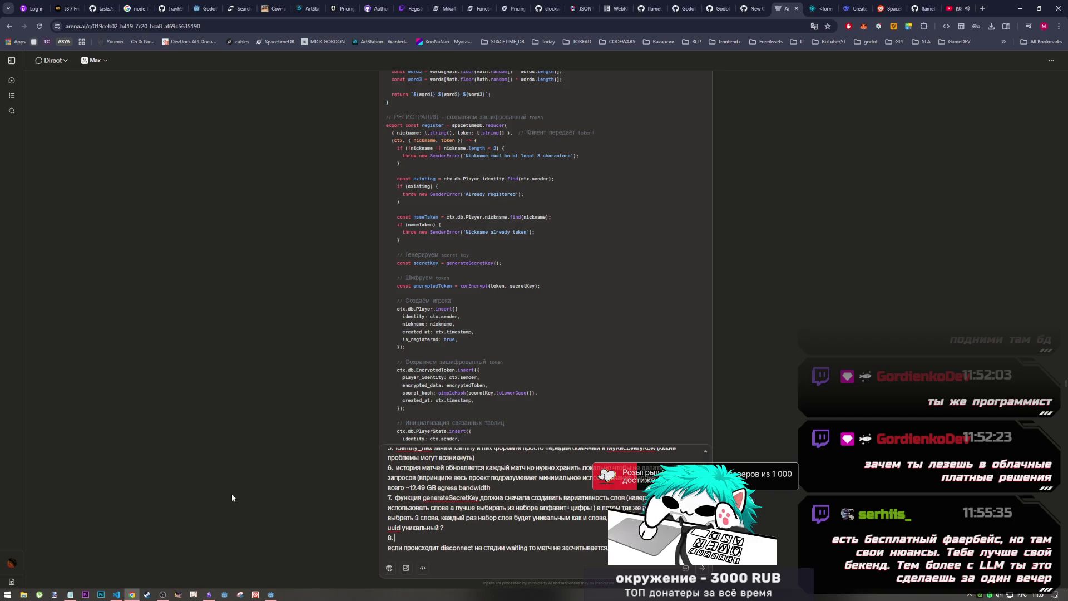
- Compare index.ts in the code editor against the arena.ai chat, switching between them
left_click(163, 594)
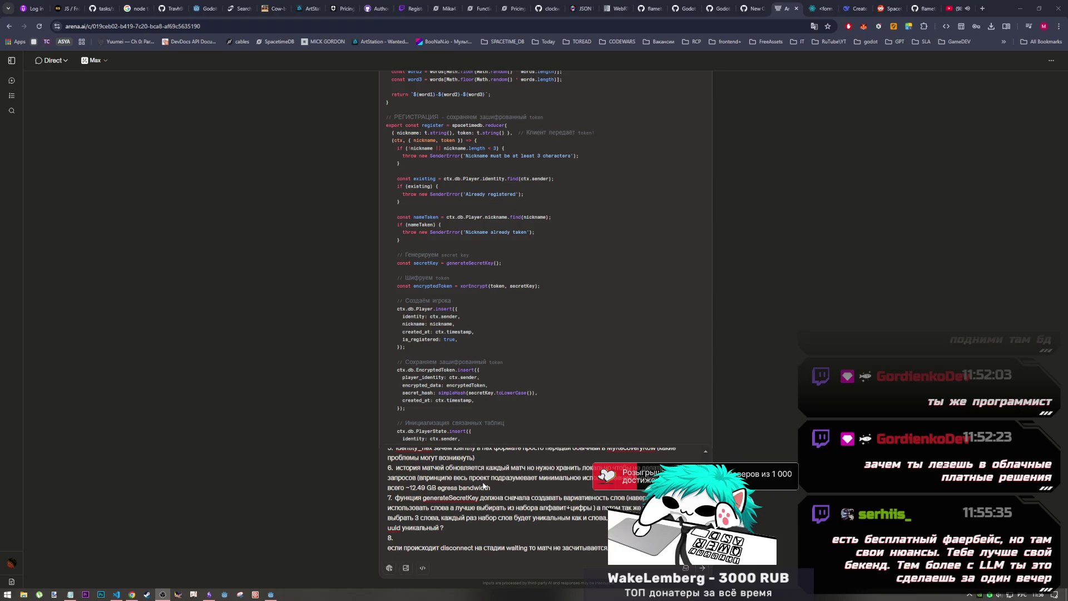
left_click(123, 597)
left_click(132, 594)
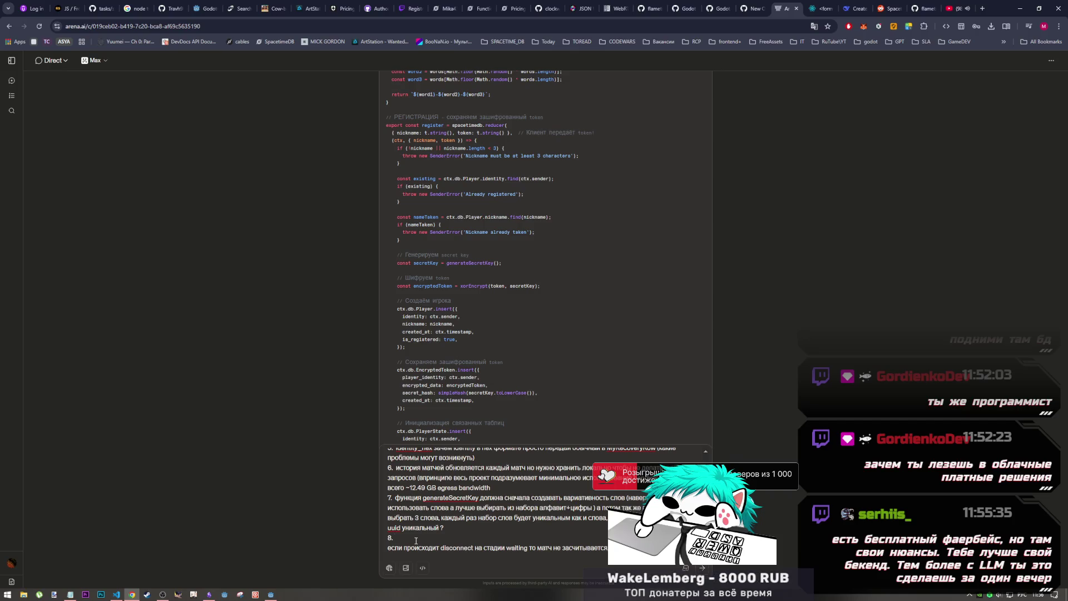
left_click(118, 595)
left_click(132, 595)
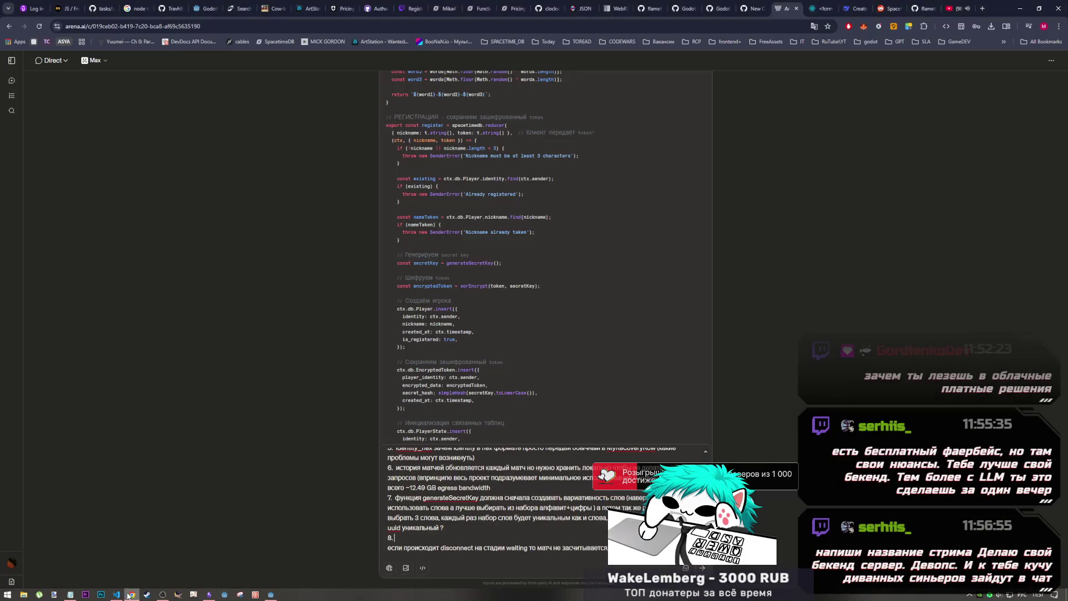
left_click(159, 594)
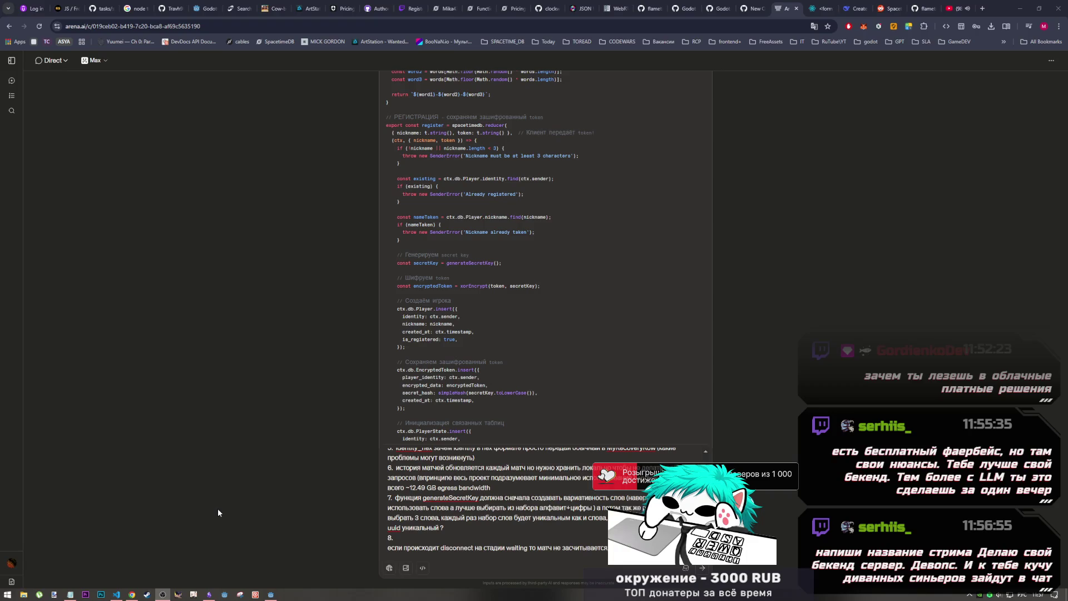
left_click(118, 594)
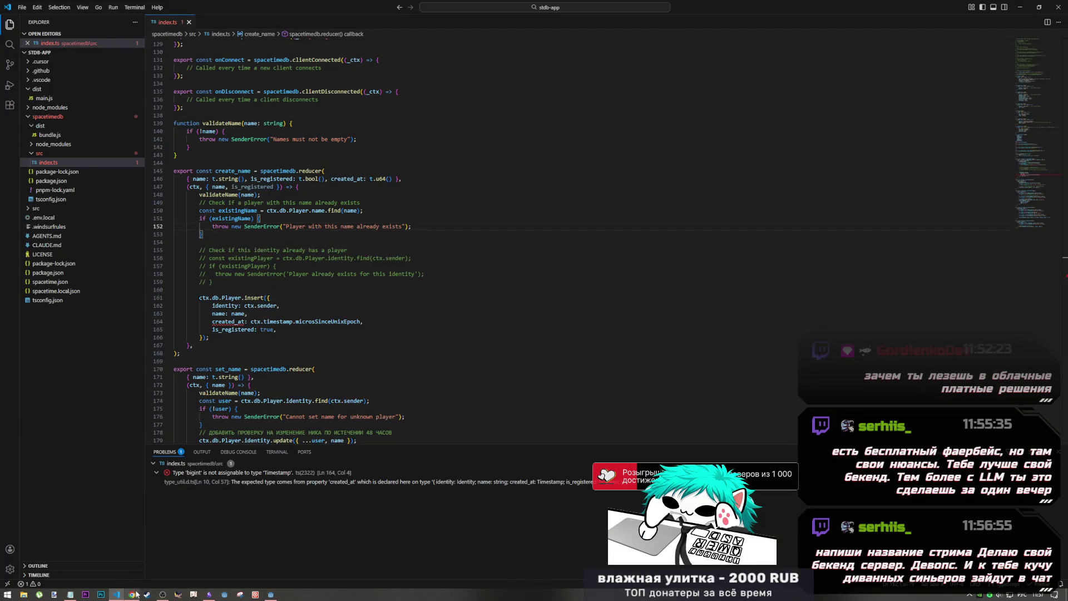
left_click(131, 594)
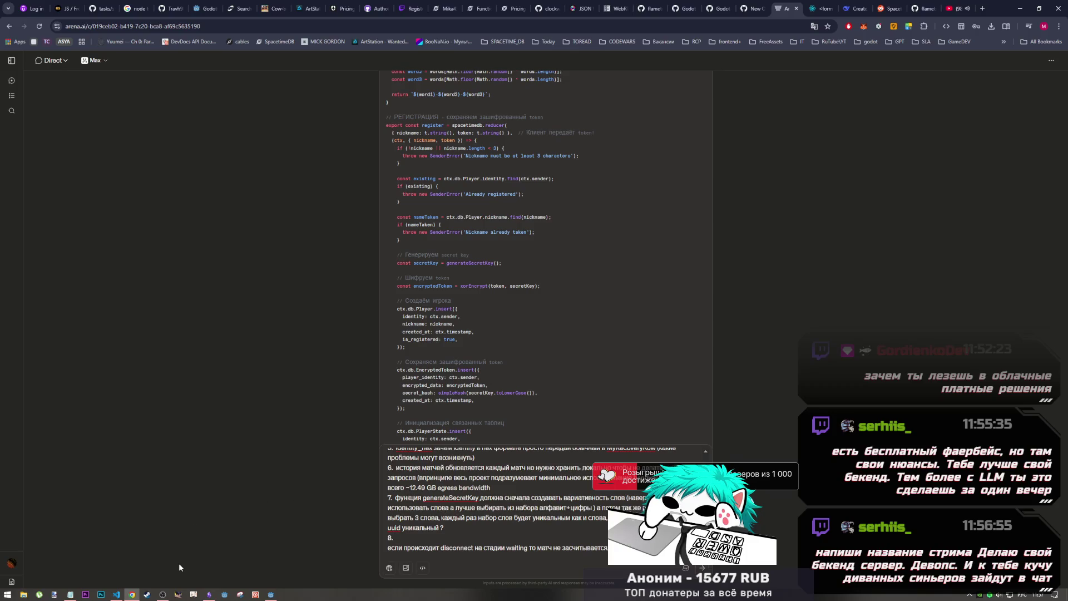
- Remove all the numbered draft notes from the Ask followup message box
left_click(161, 590)
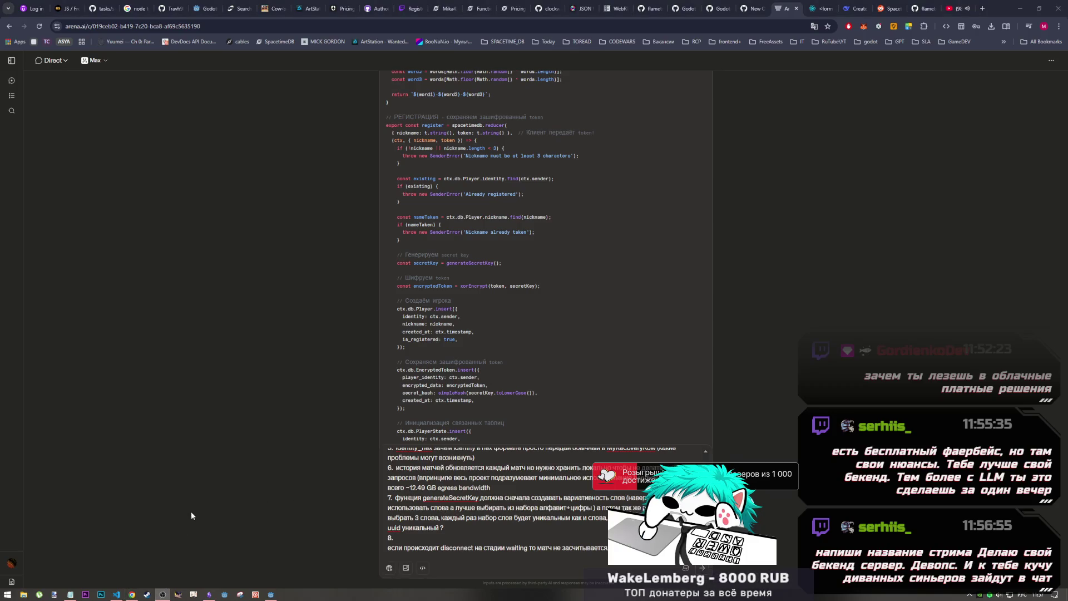
left_click(132, 594)
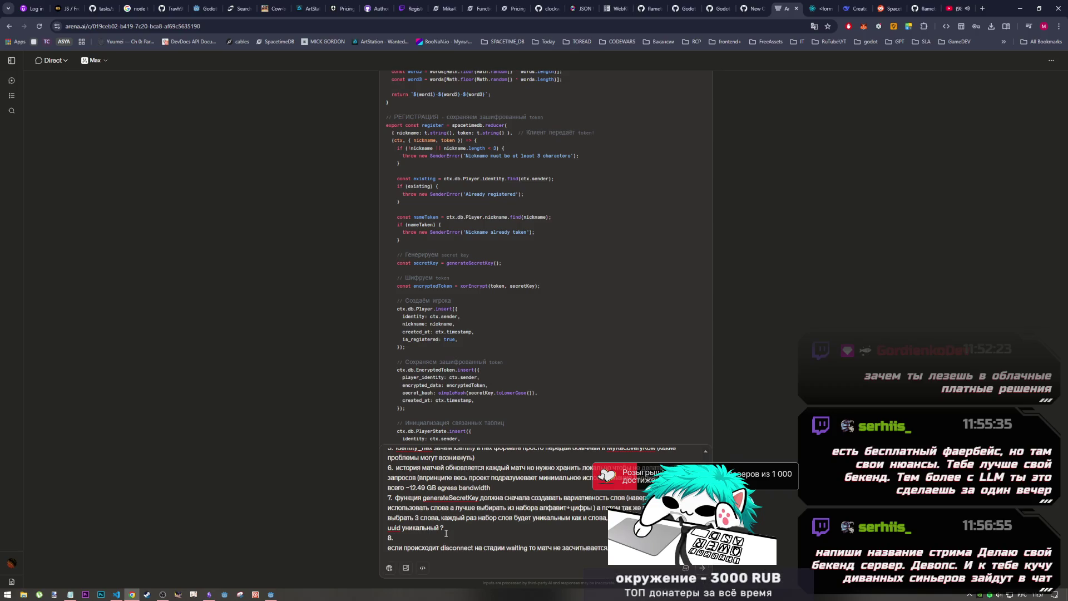
key("ctrl+a")
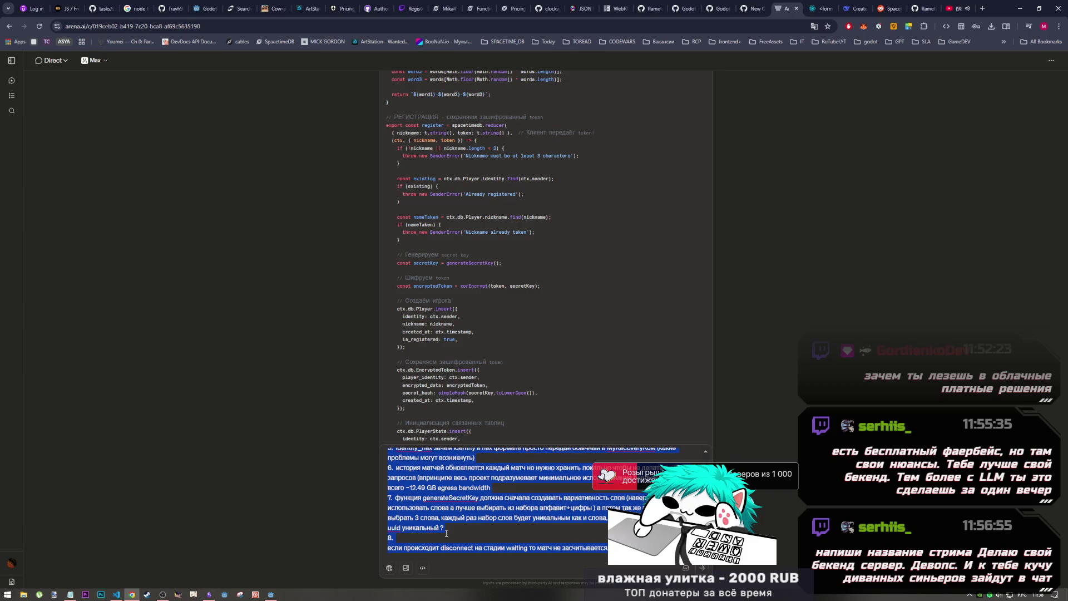
key("BackSpace")
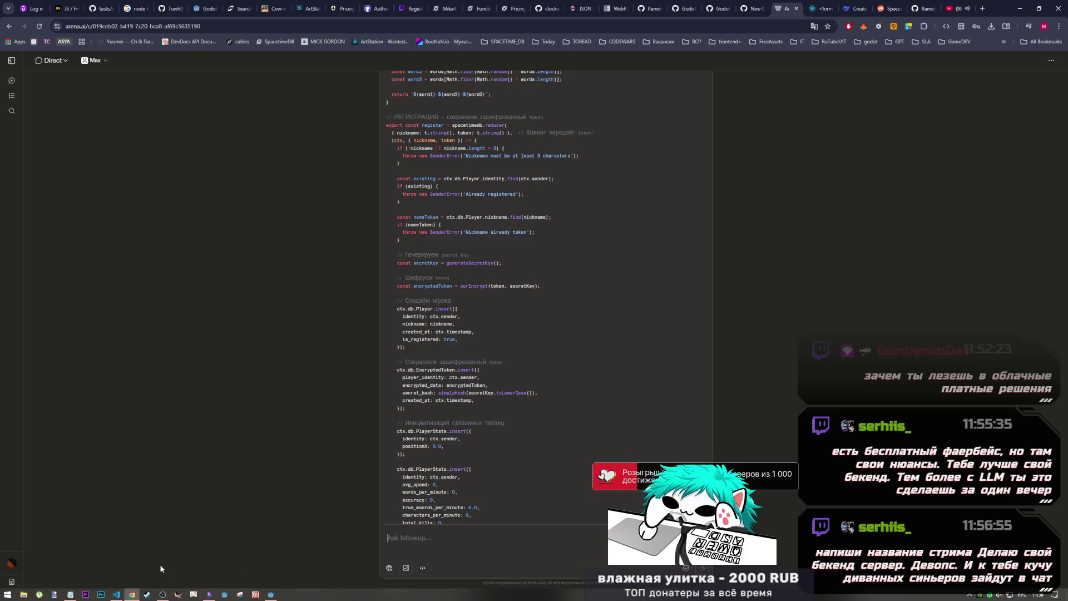
- Paste the numbered review notes over the contents of 123.txt in Notepad and save it
left_click(70, 594)
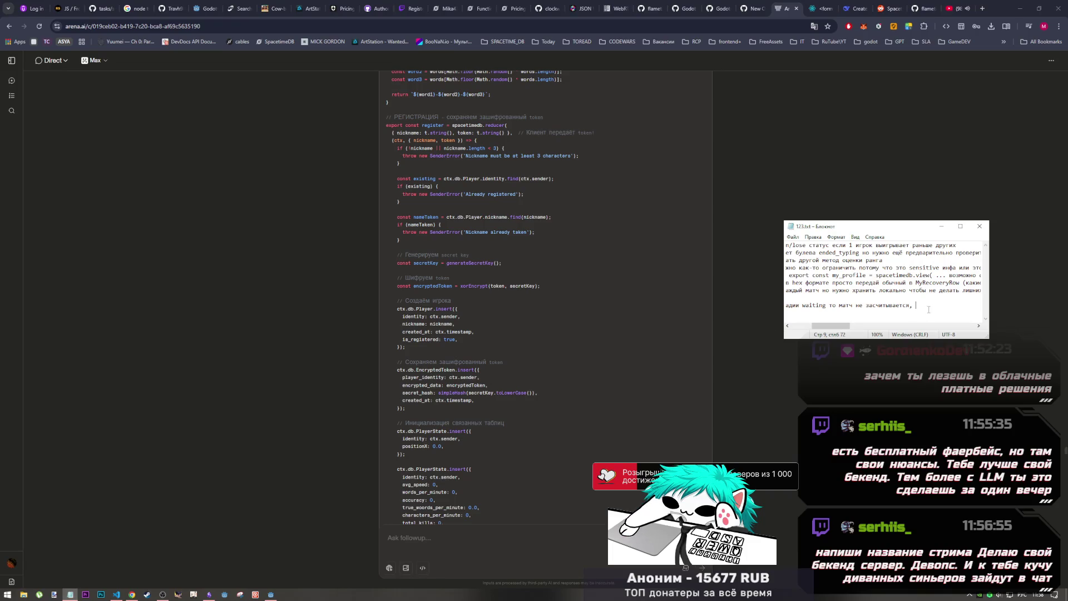
key("ctrl+a")
key("ctrl+v")
left_click(835, 303)
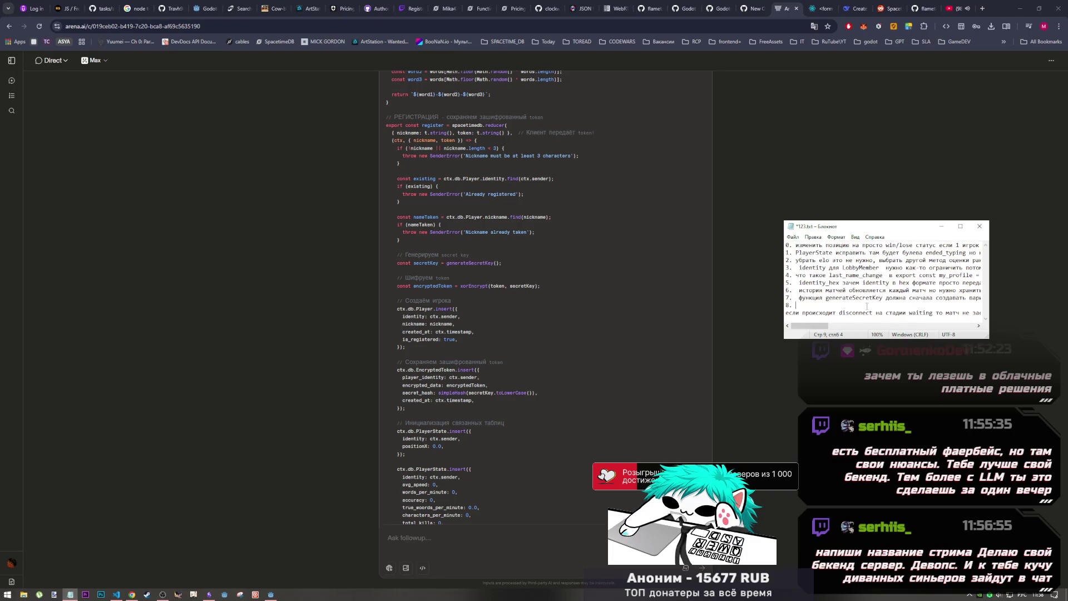
key("ctrl+s")
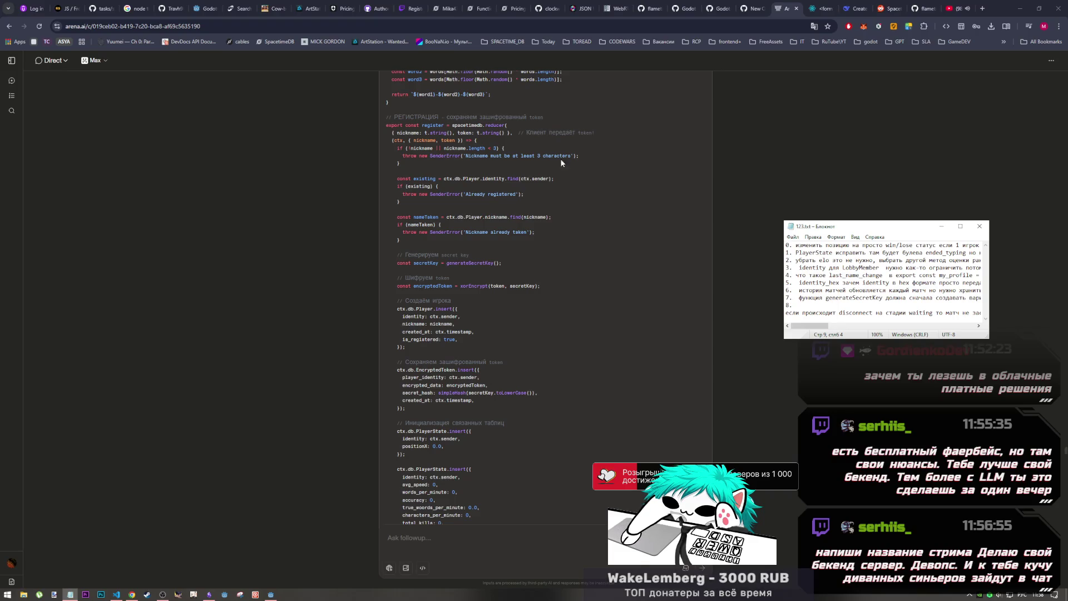
- Highlight the start of the register reducer code and scroll around it
mouse_move(431, 133)
left_mouse_down()
mouse_move(490, 158)
mouse_move(520, 412)
left_mouse_up()
scroll(519, 412, "up", 10)
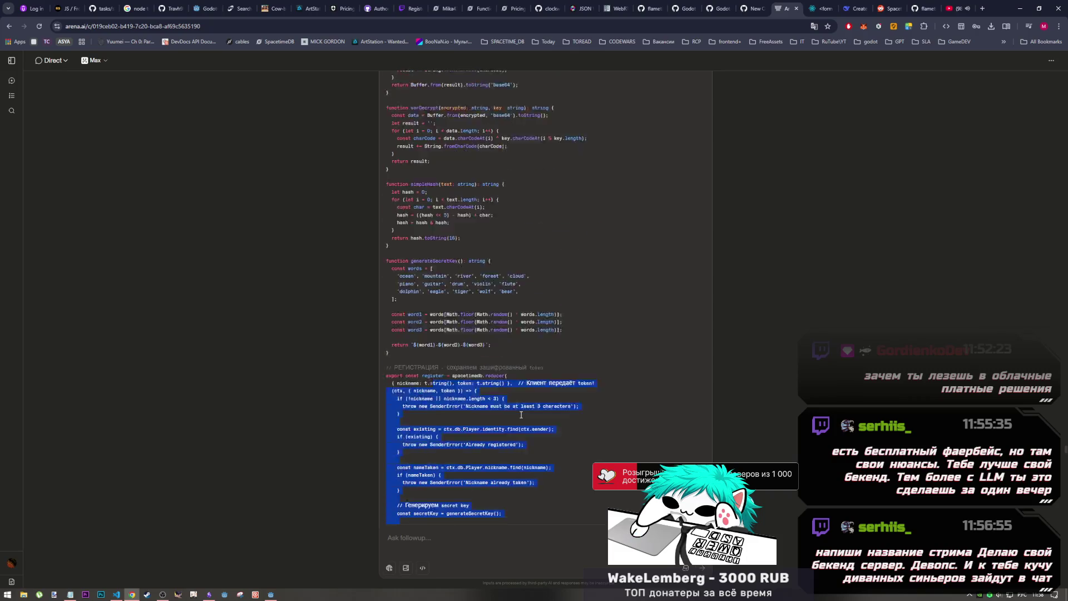
scroll(518, 416, "down", 11)
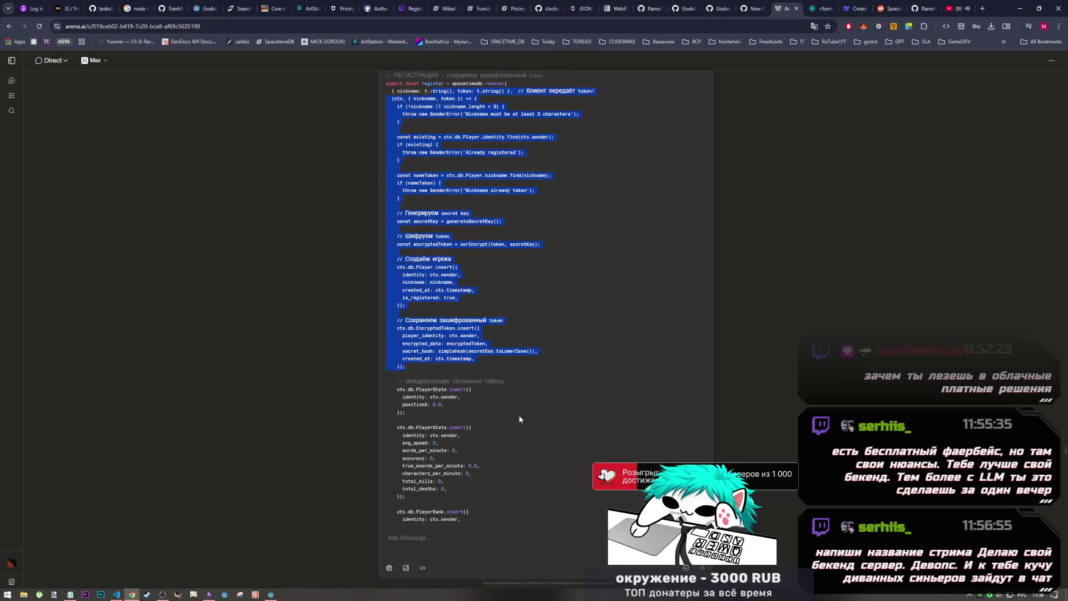
scroll(519, 415, "up", 6)
scroll(519, 413, "down", 3)
scroll(519, 413, "up", 10)
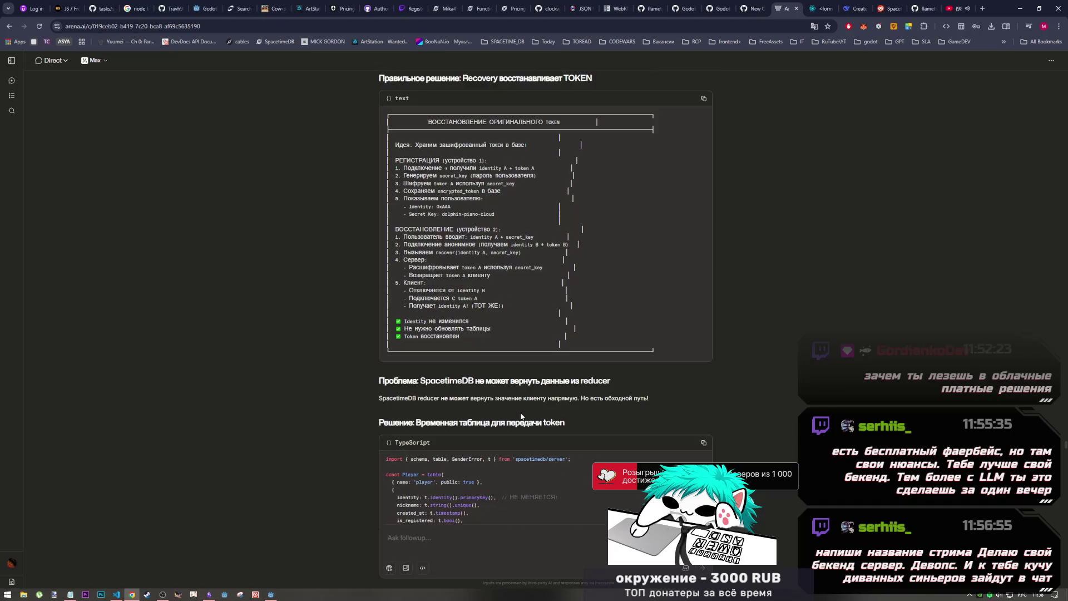
scroll(519, 409, "down", 7)
scroll(520, 409, "down", 15)
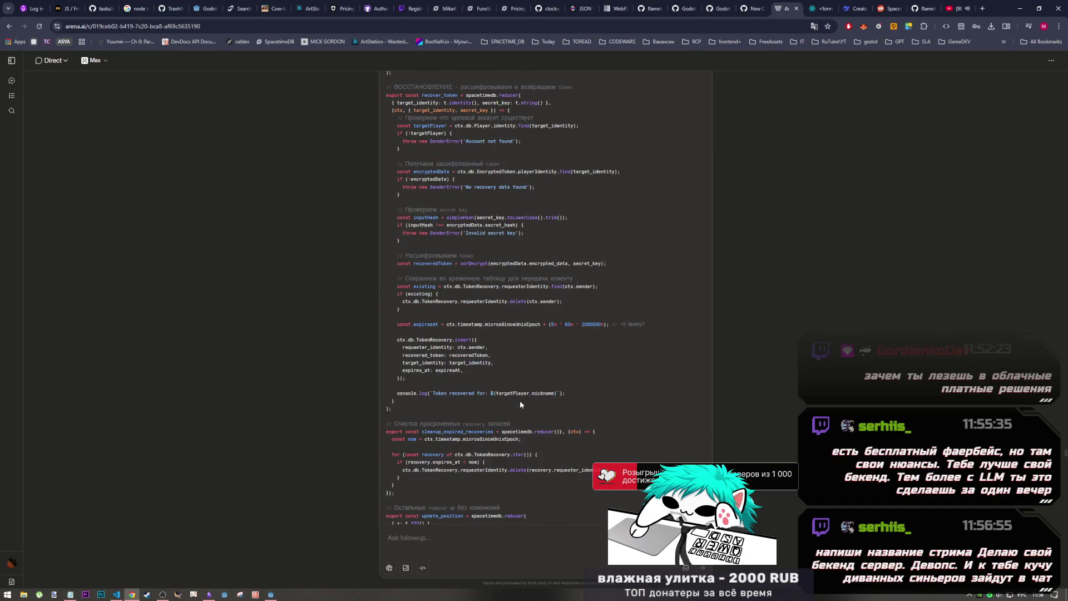
scroll(520, 399, "down", 5)
scroll(519, 402, "up", 10)
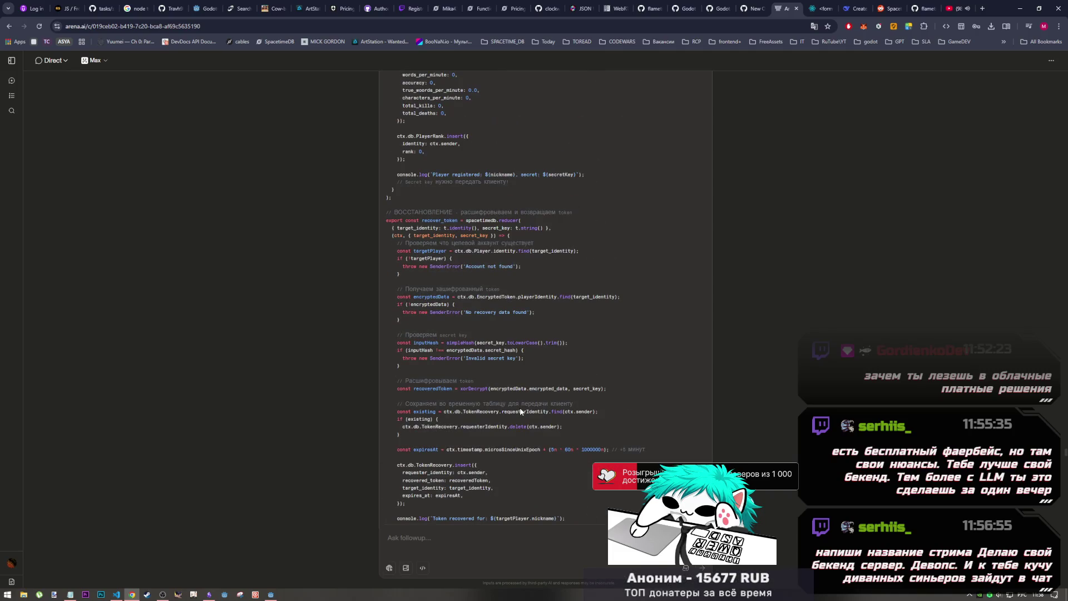
scroll(520, 411, "up", 8)
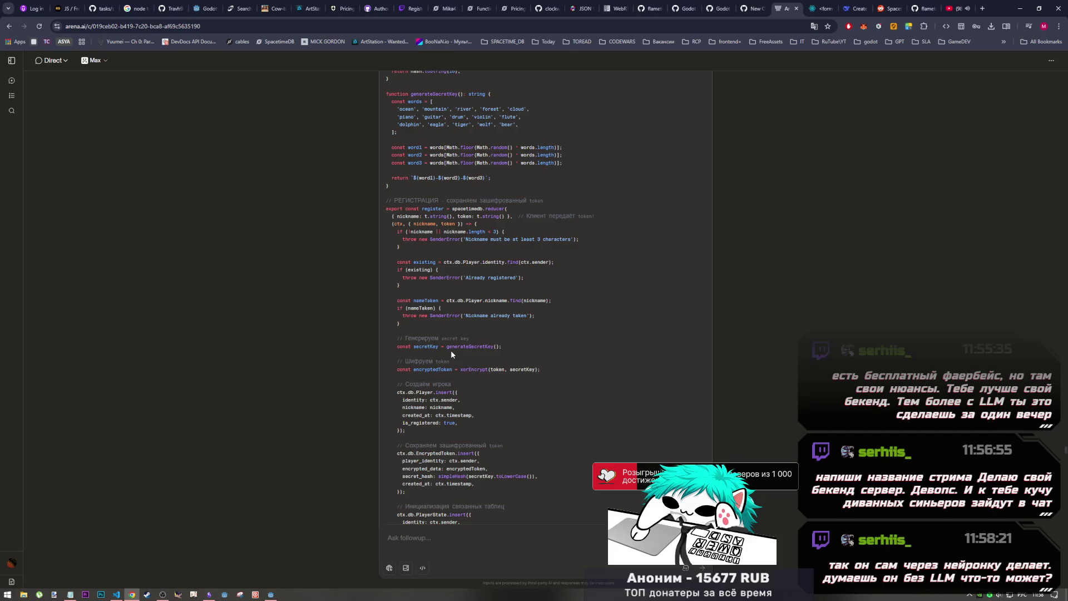
- Read further down the generated reducer code, highlighting passages along the way
left_click_drag(449, 361, 443, 361)
scroll(447, 394, "down", 3)
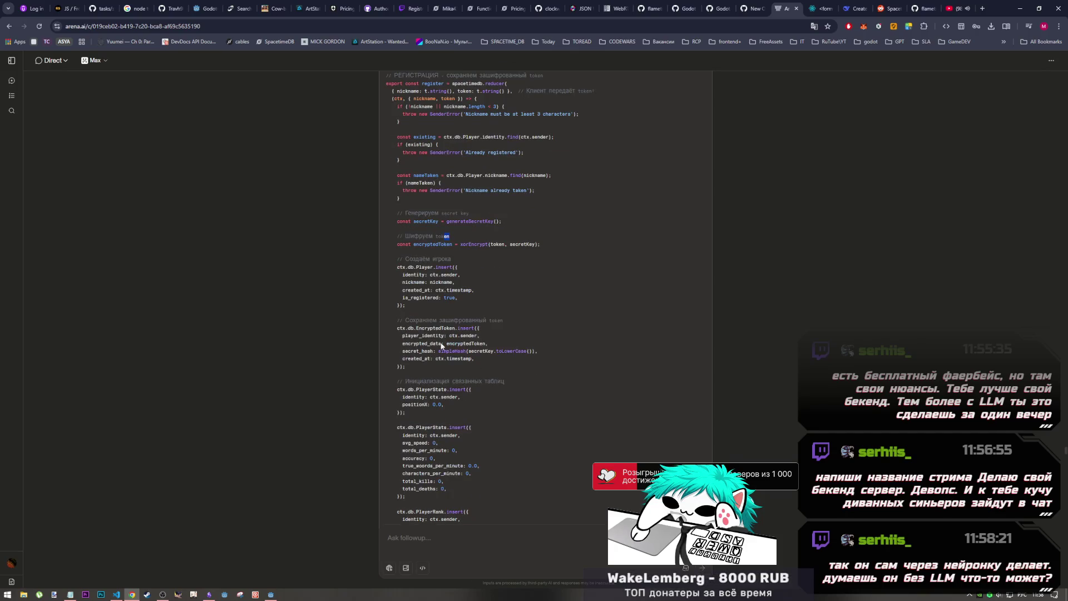
scroll(445, 345, "down", 2)
mouse_move(416, 190)
left_mouse_down()
mouse_move(452, 318)
mouse_move(472, 333)
left_mouse_up()
scroll(461, 334, "down", 2)
left_click_drag(456, 214, 501, 355)
scroll(501, 355, "down", 1)
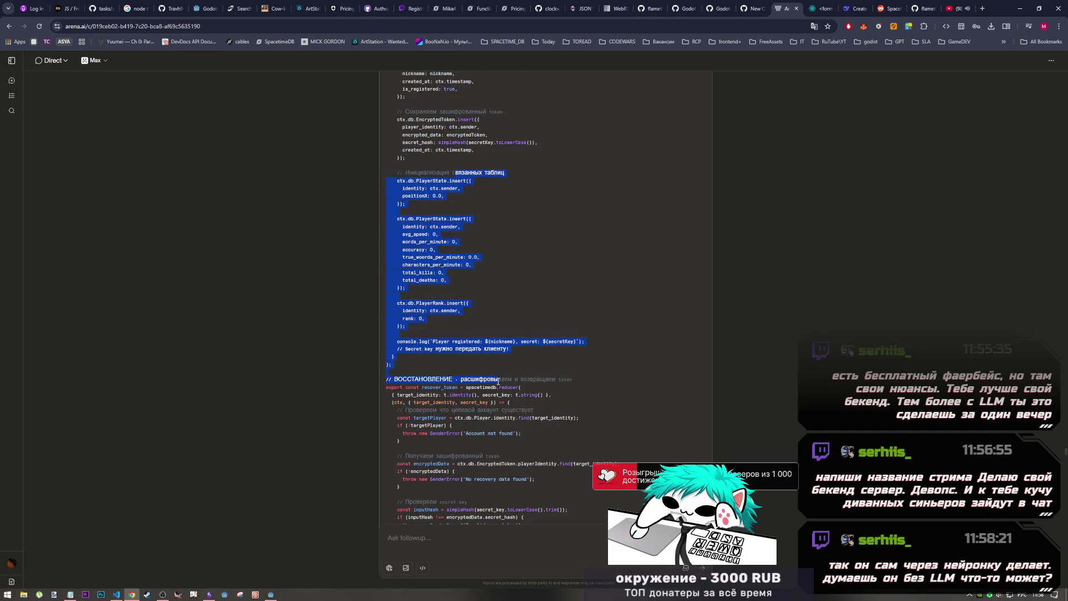
scroll(502, 341, "down", 3)
left_click(460, 223)
left_click_drag(461, 217, 467, 245)
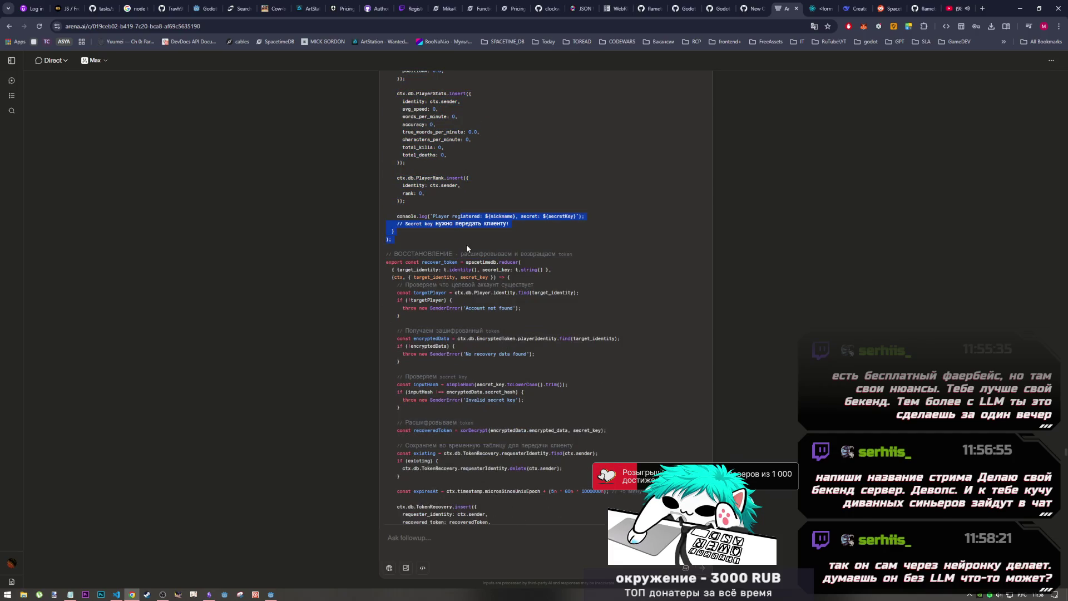
scroll(459, 261, "down", 1)
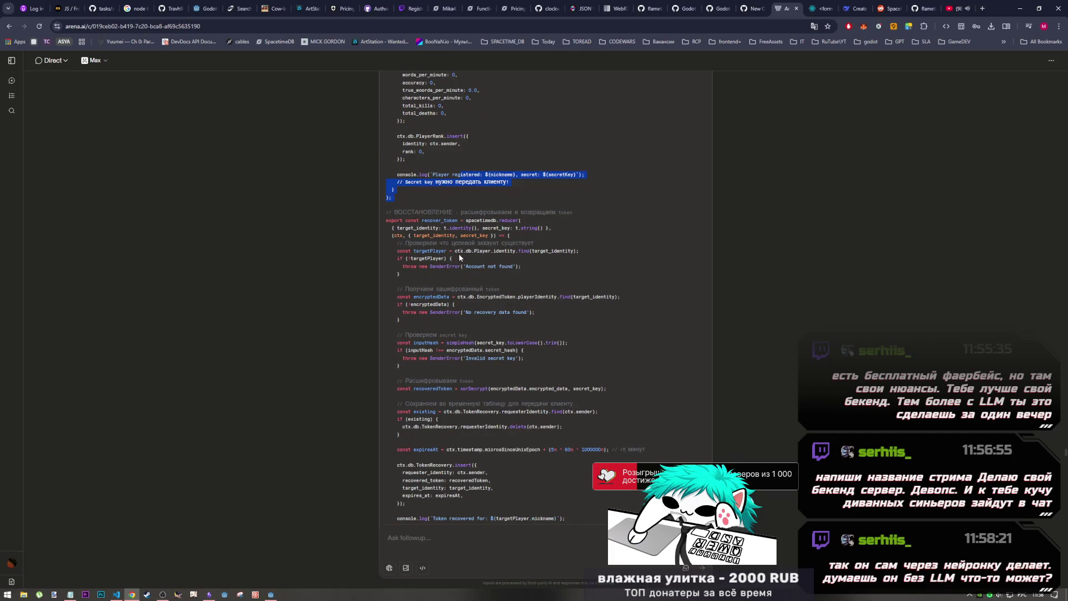
- Highlight the recover_token reducer's header and secret-key checks while reviewing them
mouse_move(476, 213)
left_mouse_down()
mouse_move(495, 227)
mouse_move(546, 227)
left_mouse_up()
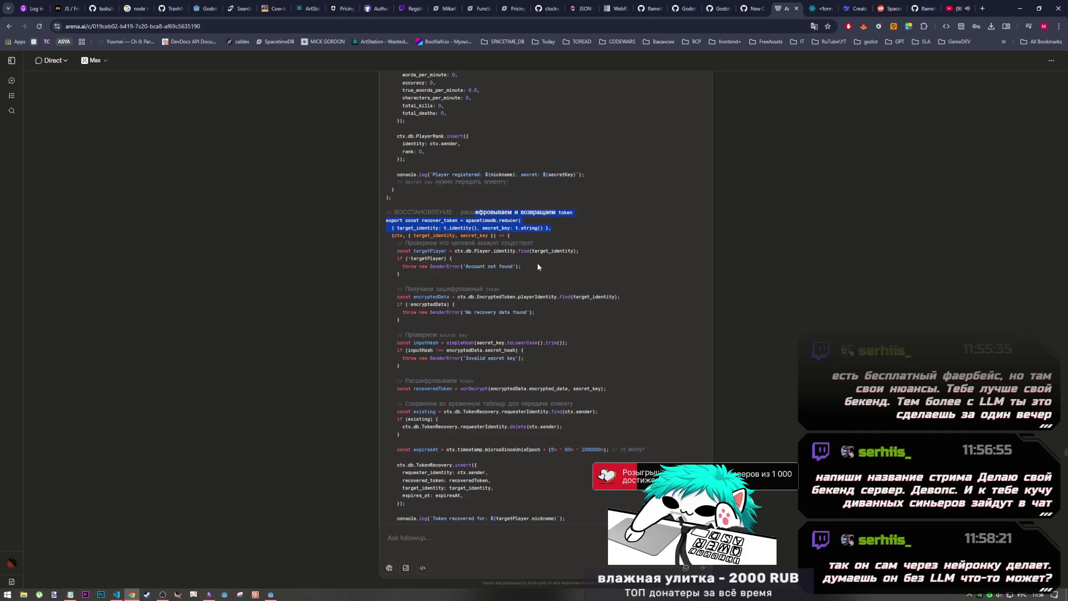
mouse_move(538, 267)
left_mouse_down()
mouse_move(470, 226)
mouse_move(494, 267)
left_mouse_up()
left_click(470, 227)
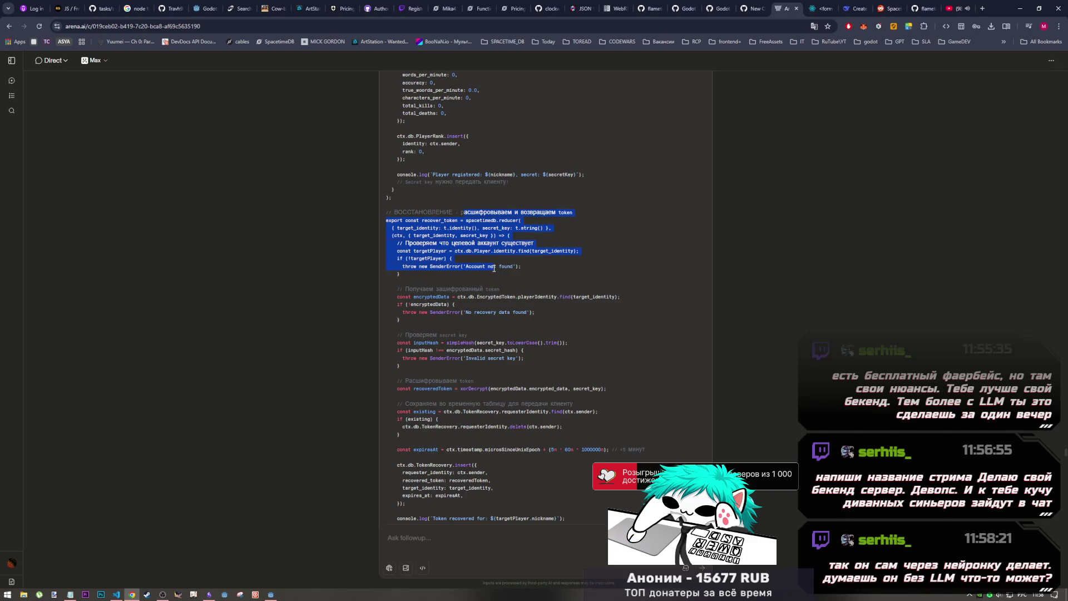
left_click(451, 313)
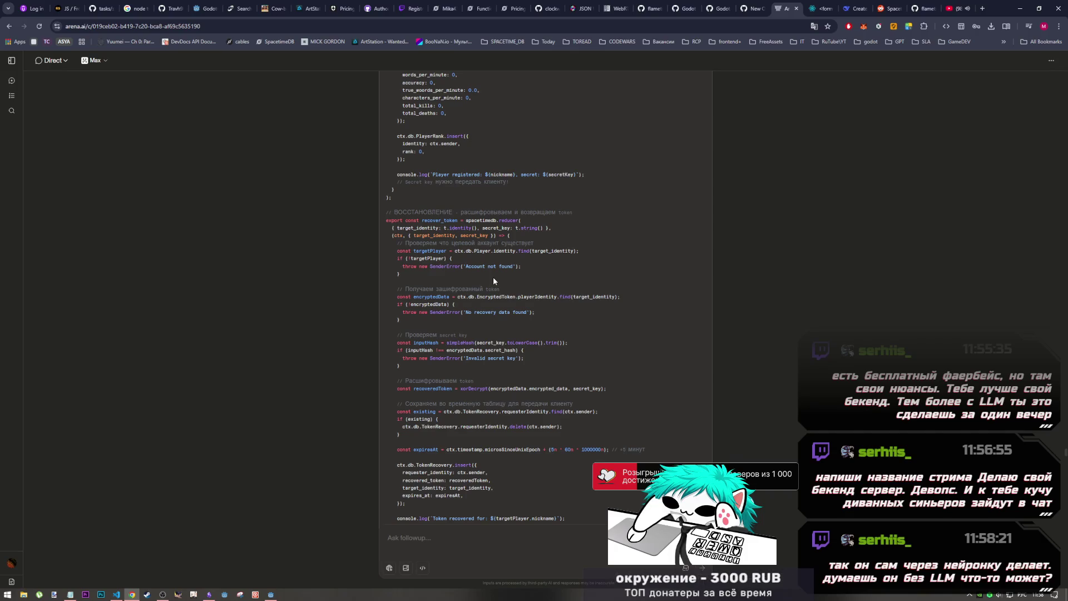
left_click_drag(485, 275, 397, 243)
scroll(531, 311, "up", 8)
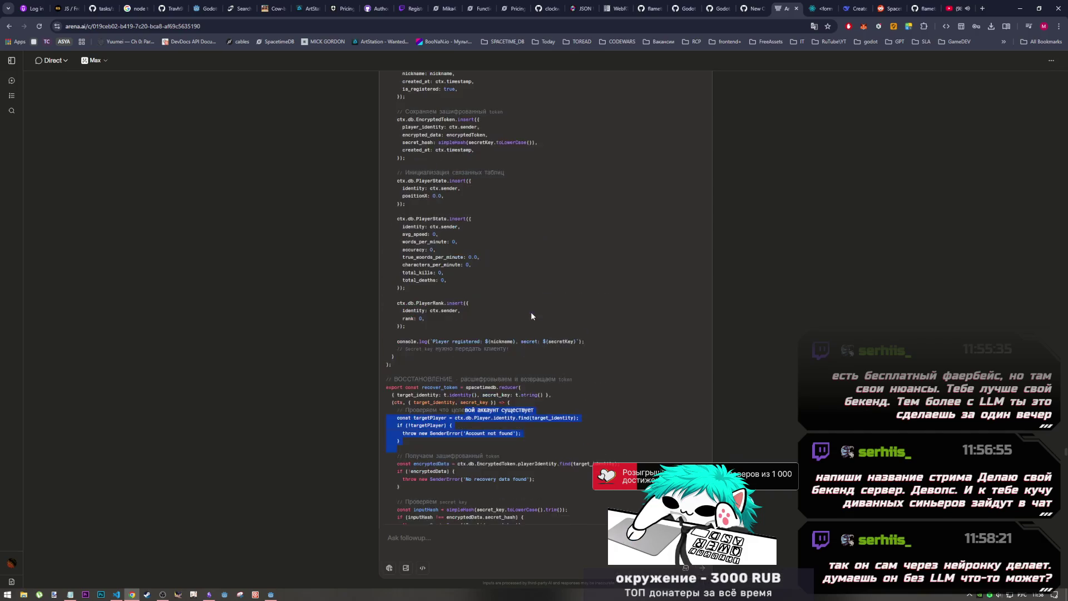
mouse_move(491, 272)
left_mouse_down()
mouse_move(397, 217)
mouse_move(493, 328)
left_mouse_up()
left_click(497, 231)
scroll(483, 175, "down", 10)
left_click(534, 275)
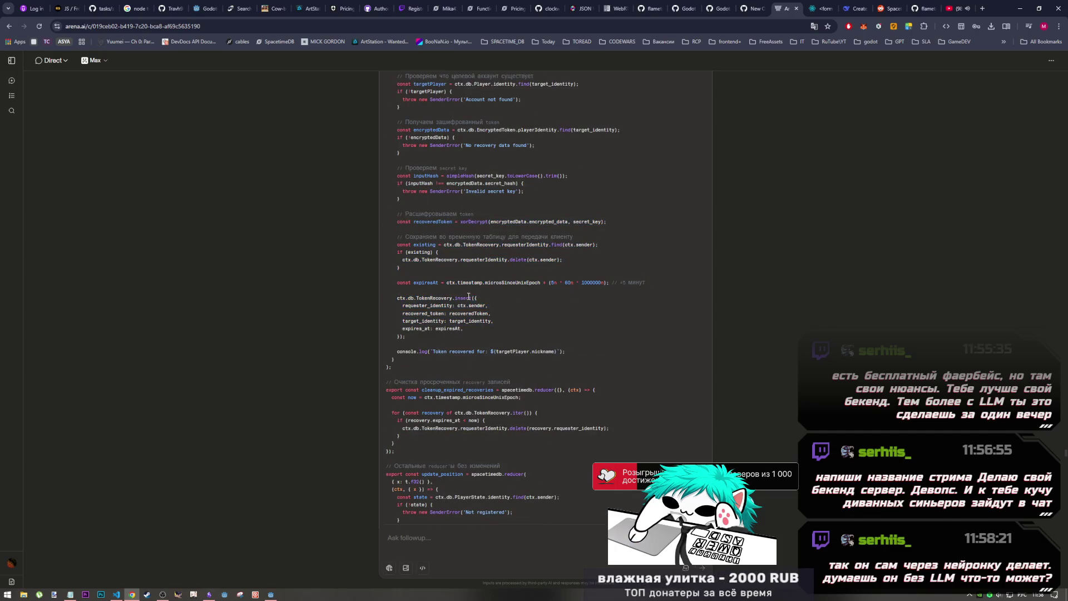
scroll(481, 272, "up", 5)
scroll(482, 271, "down", 2)
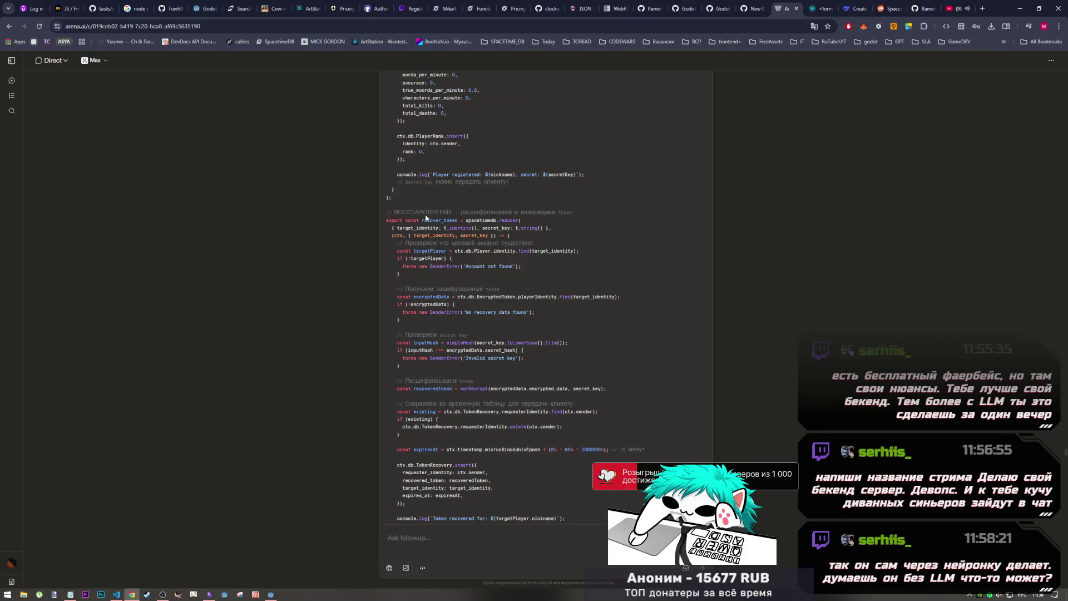
left_click_drag(425, 215, 478, 329)
left_click(484, 474)
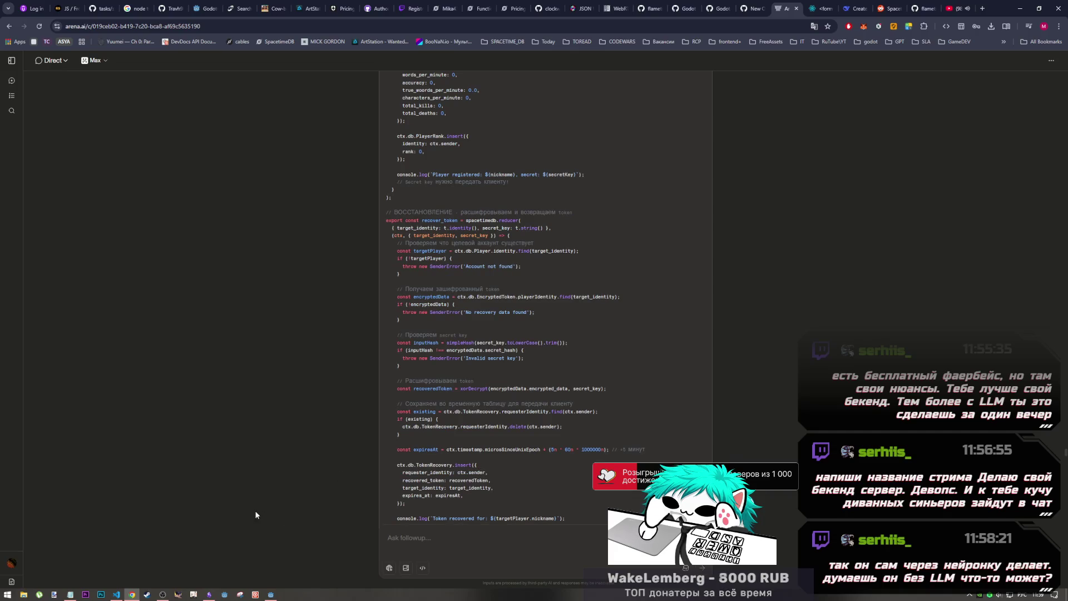
left_click(167, 579)
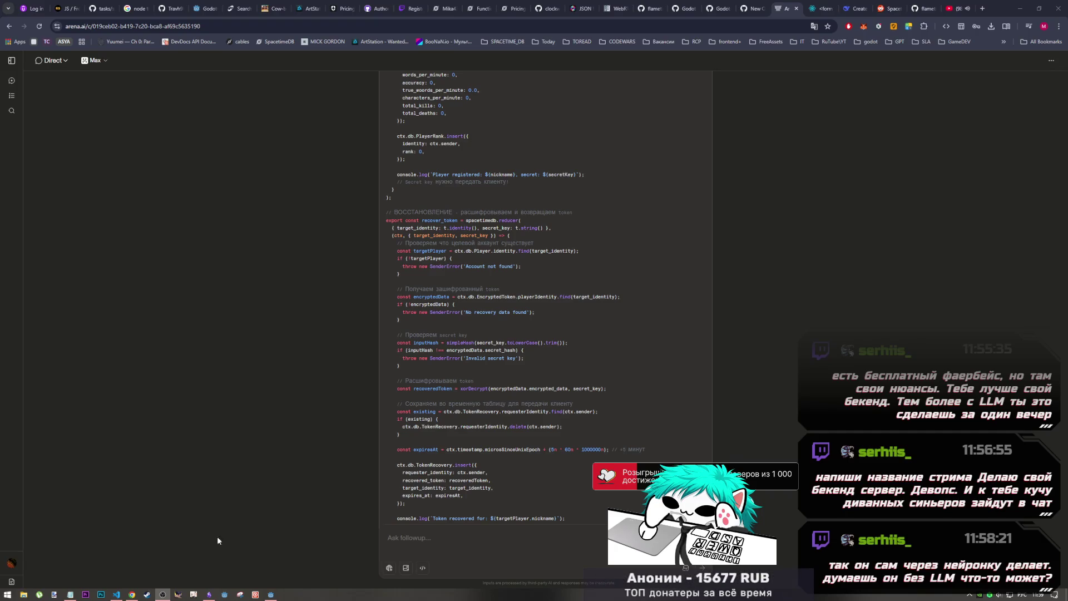
left_click(129, 595)
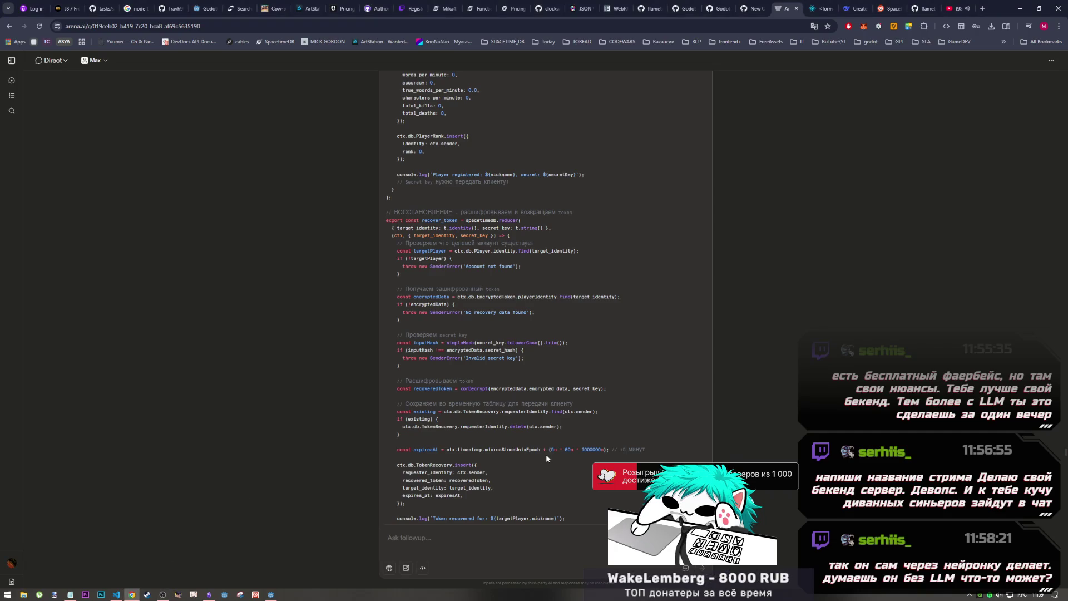
scroll(546, 456, "down", 2)
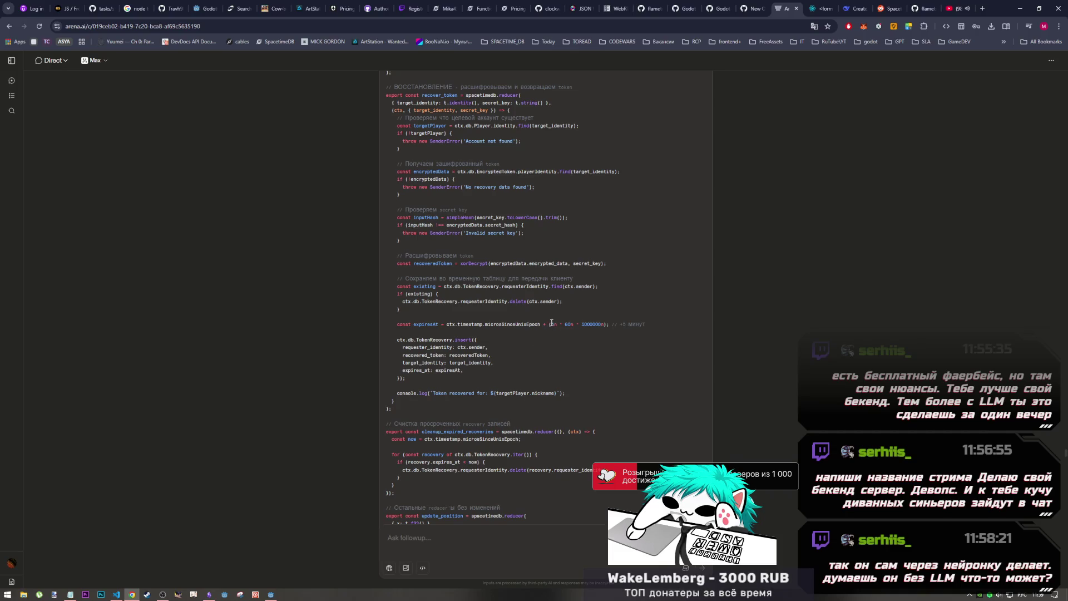
mouse_move(551, 324)
left_mouse_down()
mouse_move(602, 326)
mouse_move(549, 324)
left_mouse_up()
left_click(547, 316)
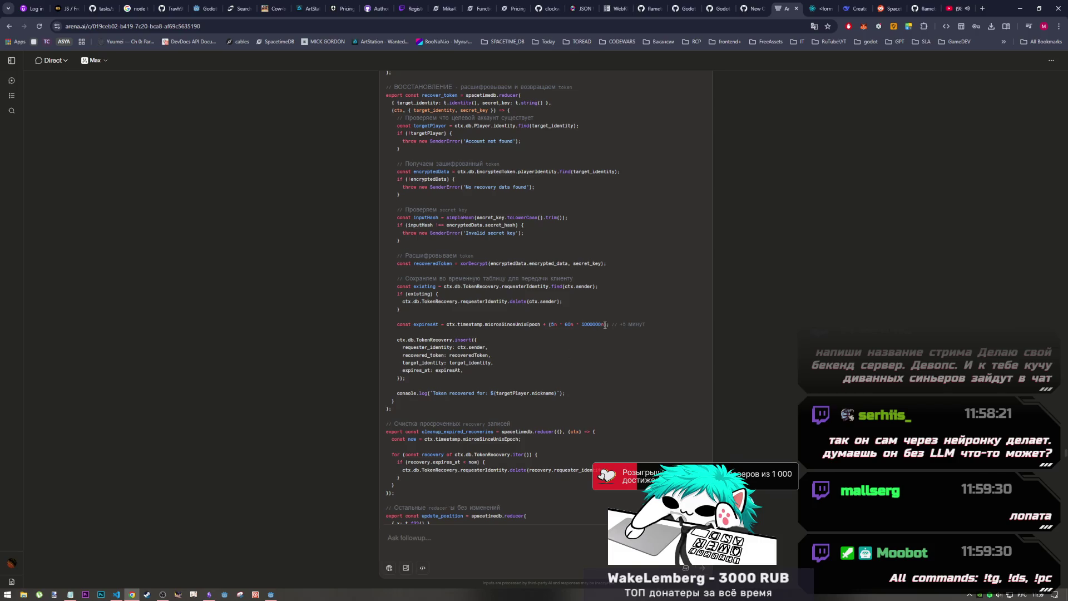
mouse_move(605, 325)
left_mouse_down()
mouse_move(396, 324)
mouse_move(646, 325)
mouse_move(398, 325)
left_mouse_up()
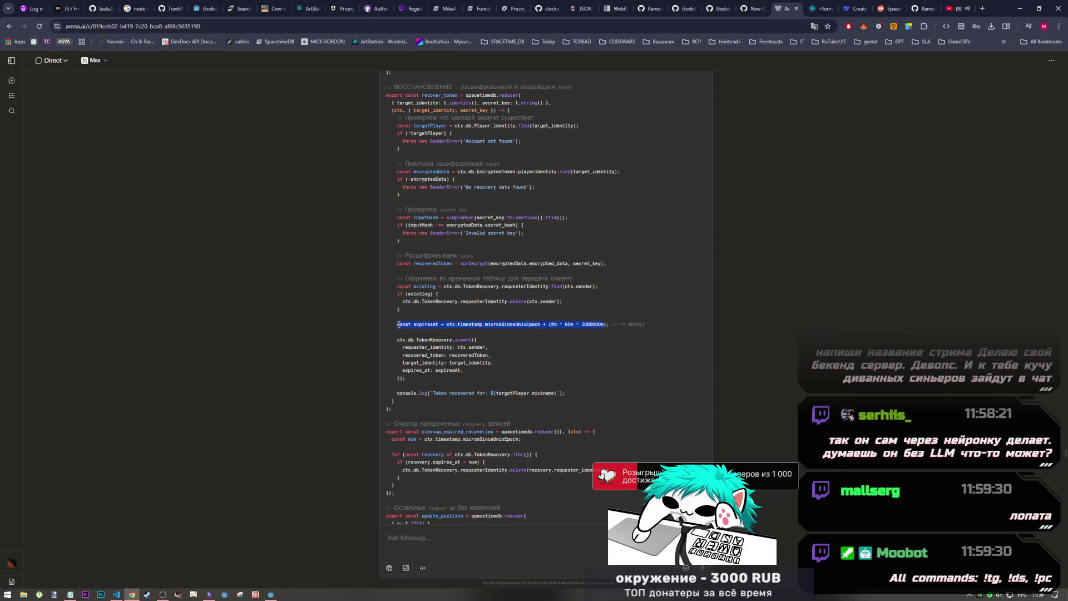
mouse_move(608, 325)
left_mouse_down()
mouse_move(414, 325)
mouse_move(609, 325)
left_mouse_up()
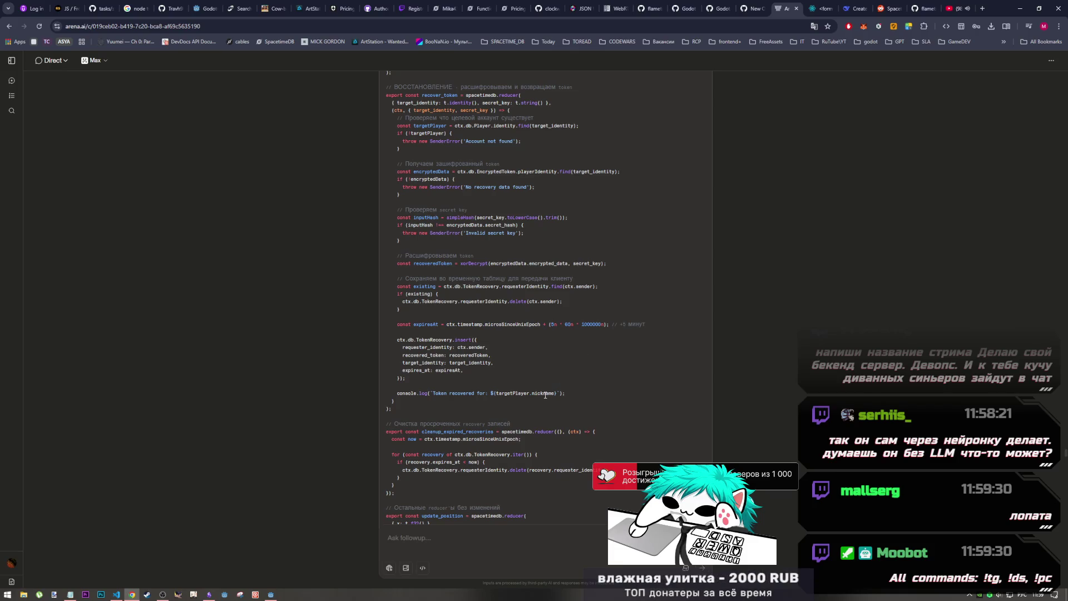
mouse_move(559, 392)
left_mouse_down()
mouse_move(412, 393)
mouse_move(561, 393)
left_mouse_up()
left_click(431, 393)
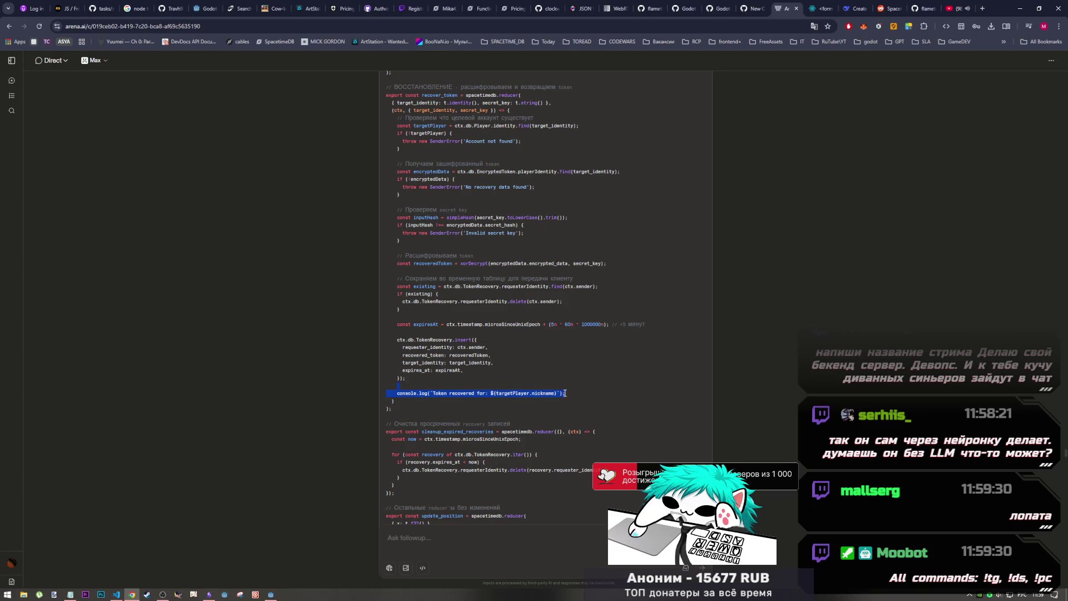
left_click(567, 393)
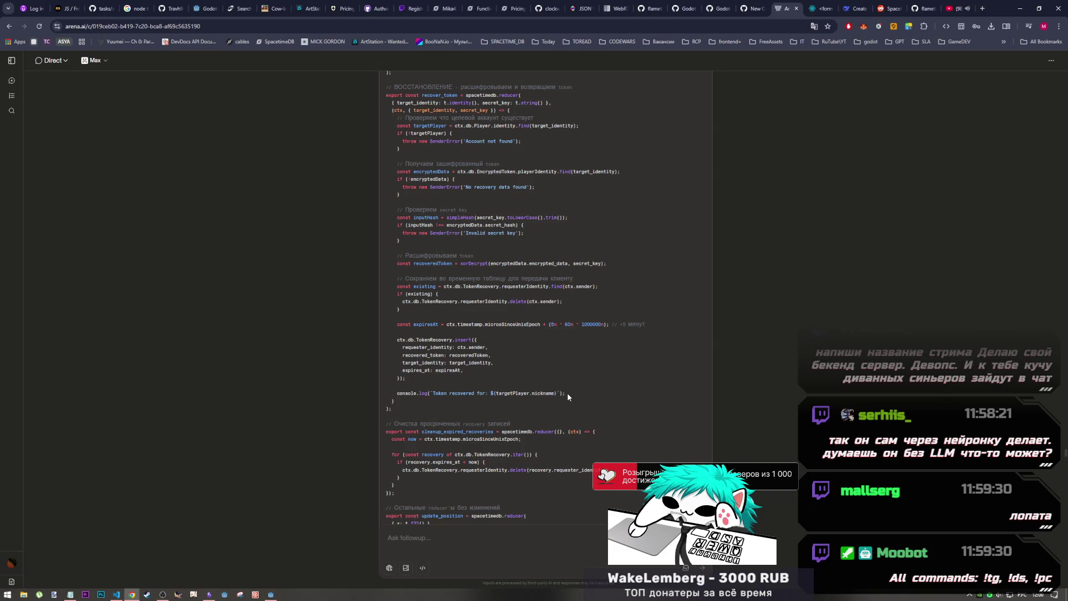
mouse_move(494, 362)
left_mouse_down()
mouse_move(445, 363)
mouse_move(412, 340)
left_mouse_up()
left_click(408, 347)
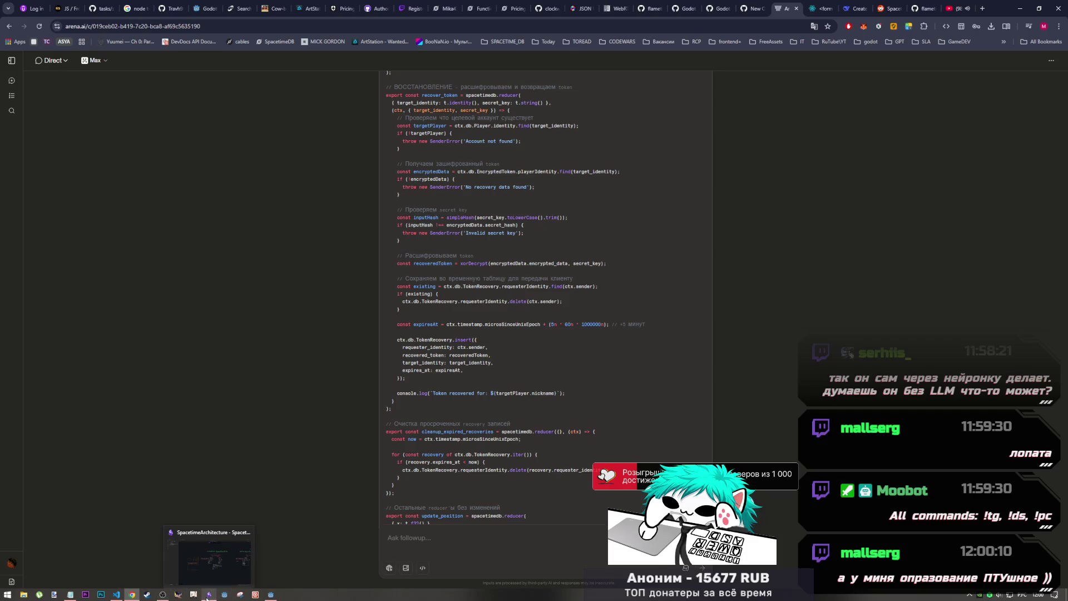
left_click(221, 558)
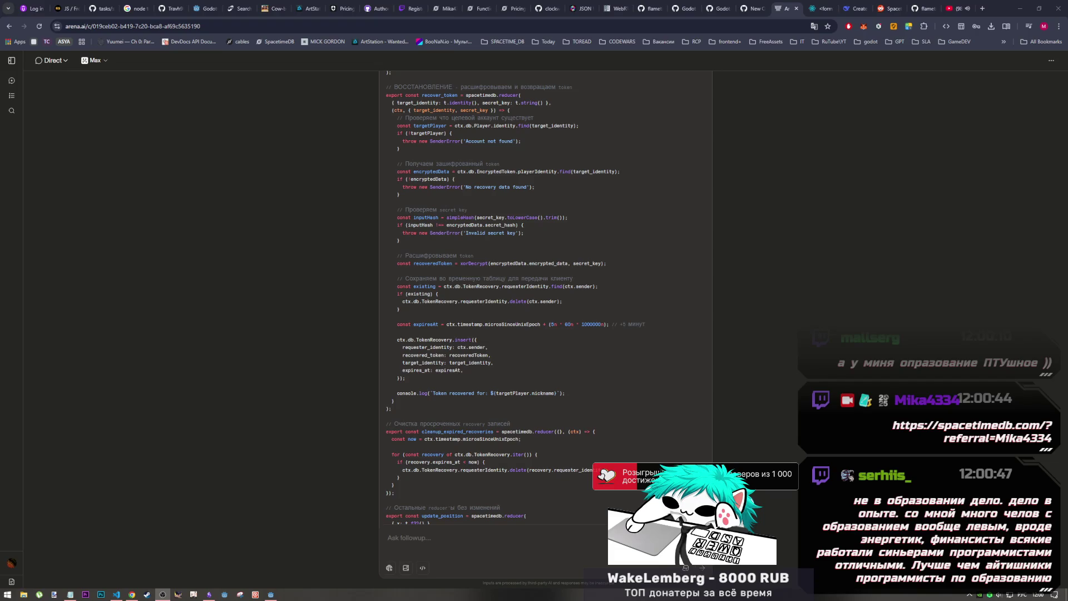
left_click(117, 594)
left_click(132, 594)
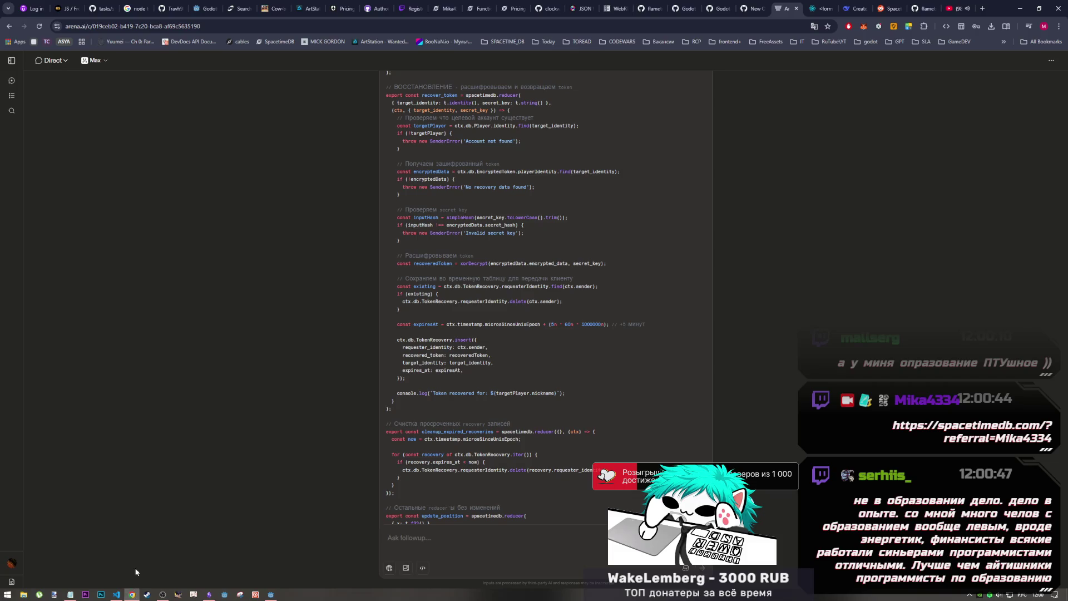
- On the SpacetimeDB pricing page, highlight the Pro plan's 25/month price and TeV credit
left_click(500, 7)
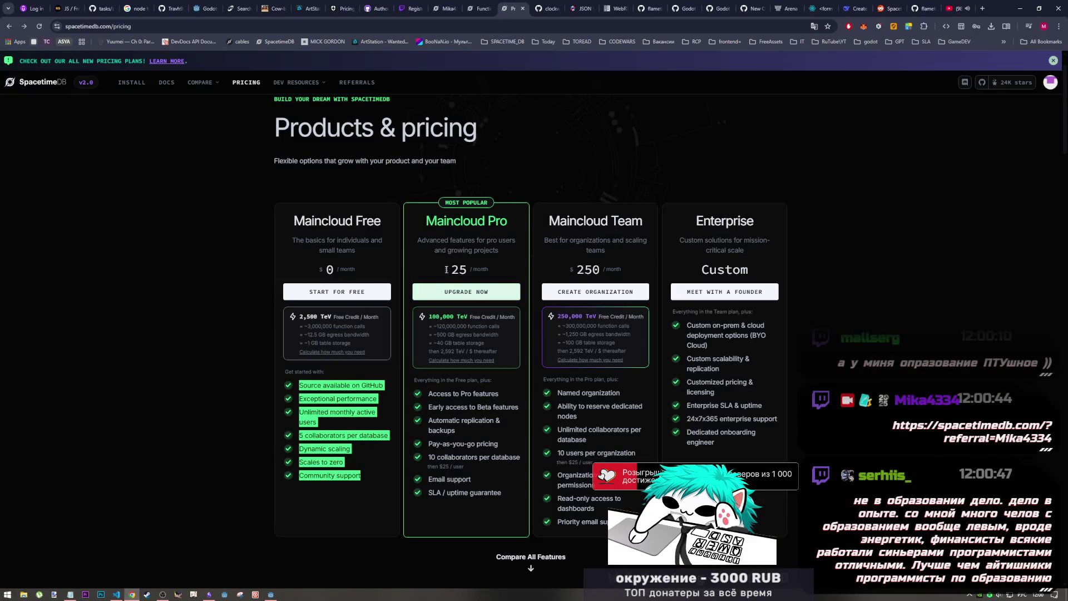
left_click_drag(451, 269, 493, 270)
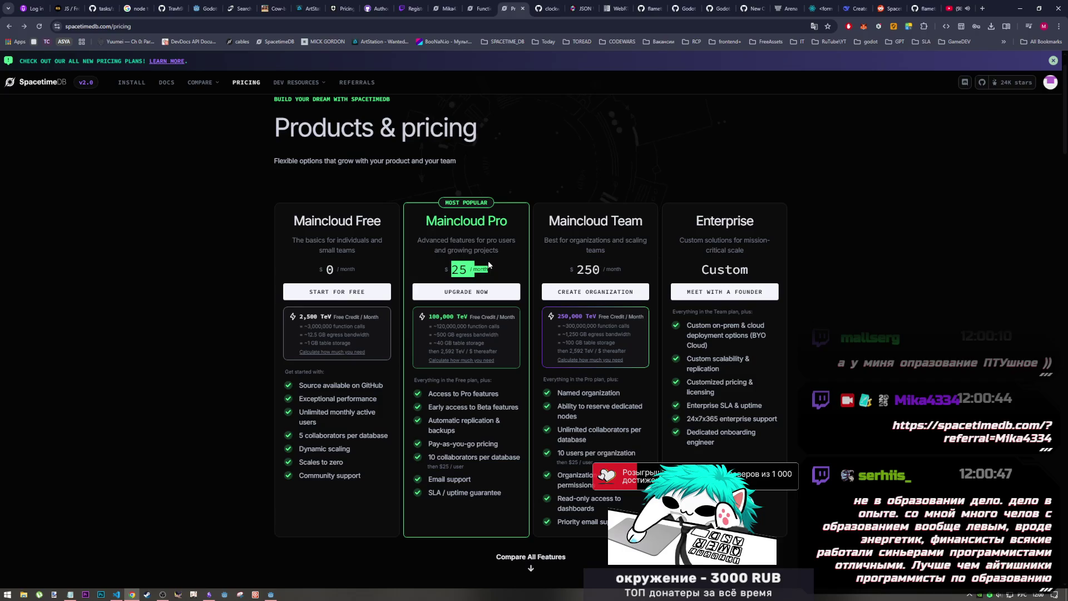
left_click(459, 334)
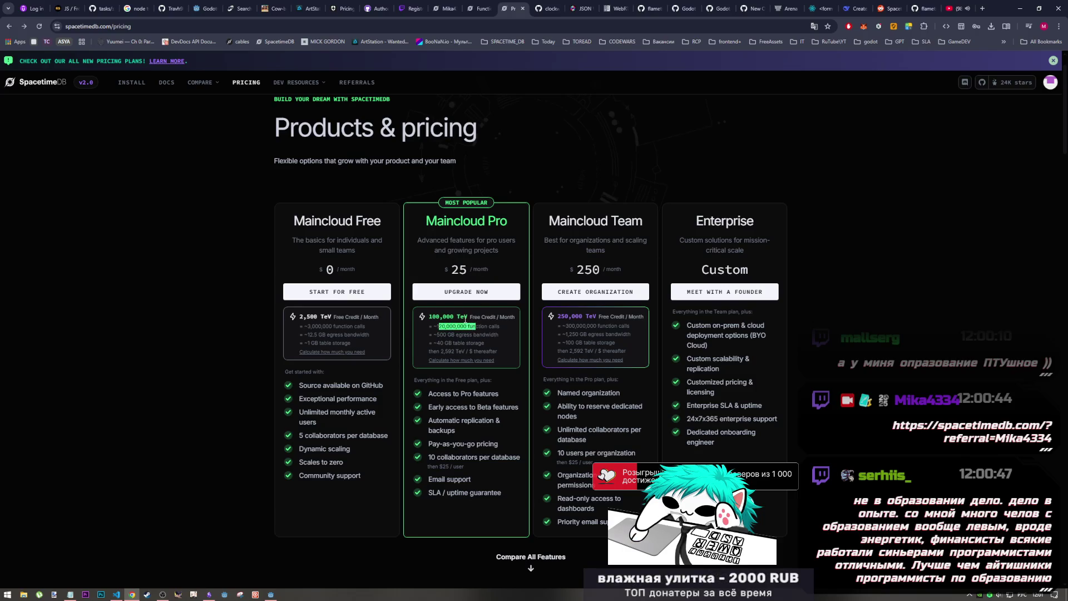
left_click_drag(474, 316, 433, 317)
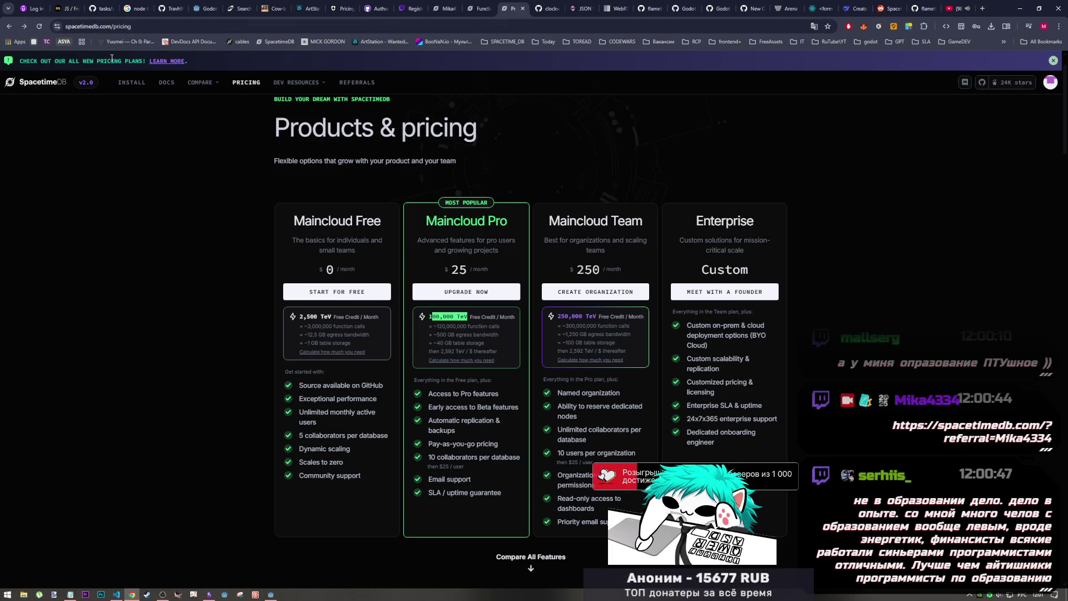
- Check the profile page's TeV earned progress and referral link
left_click(445, 9)
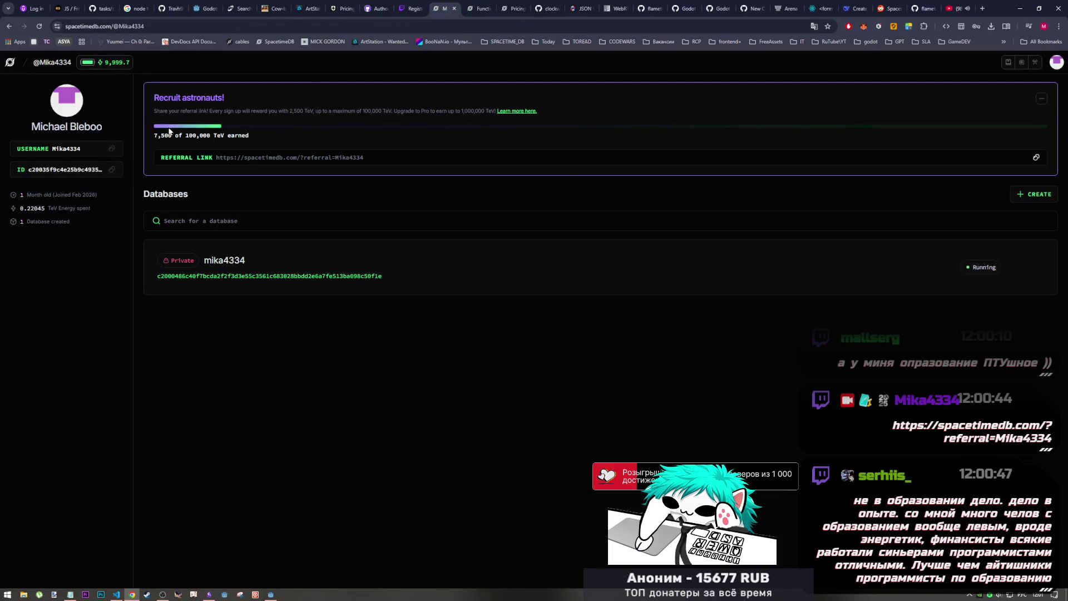
left_click_drag(155, 136, 343, 155)
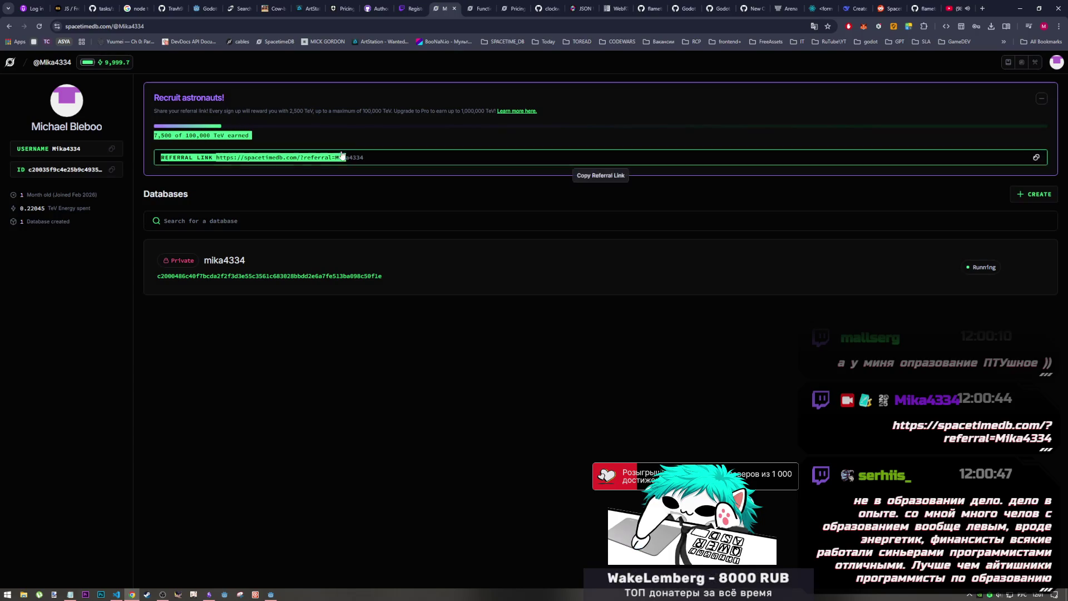
left_click(310, 136)
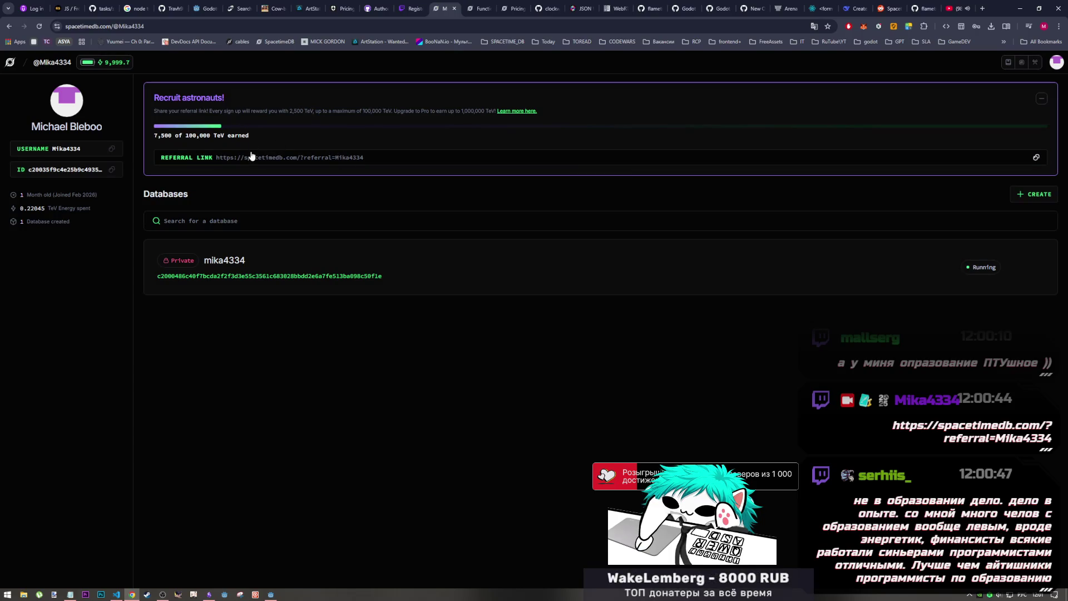
- Highlight the Maincloud Free plan and its 2,500 TeV credit, then return to arena.ai
left_click(511, 4)
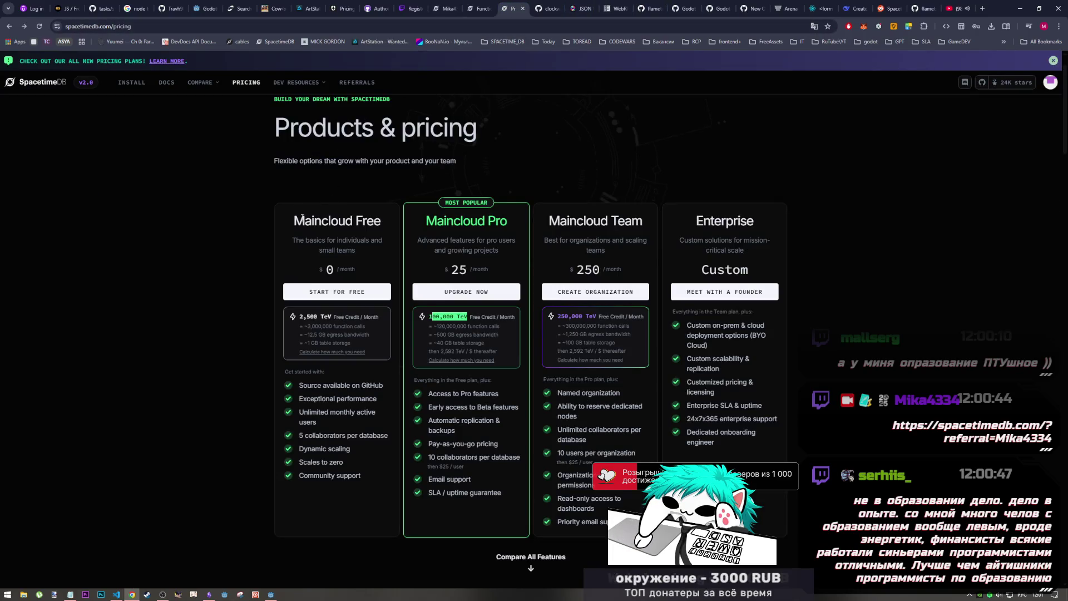
mouse_move(293, 221)
left_mouse_down()
mouse_move(356, 342)
mouse_move(339, 229)
left_mouse_up()
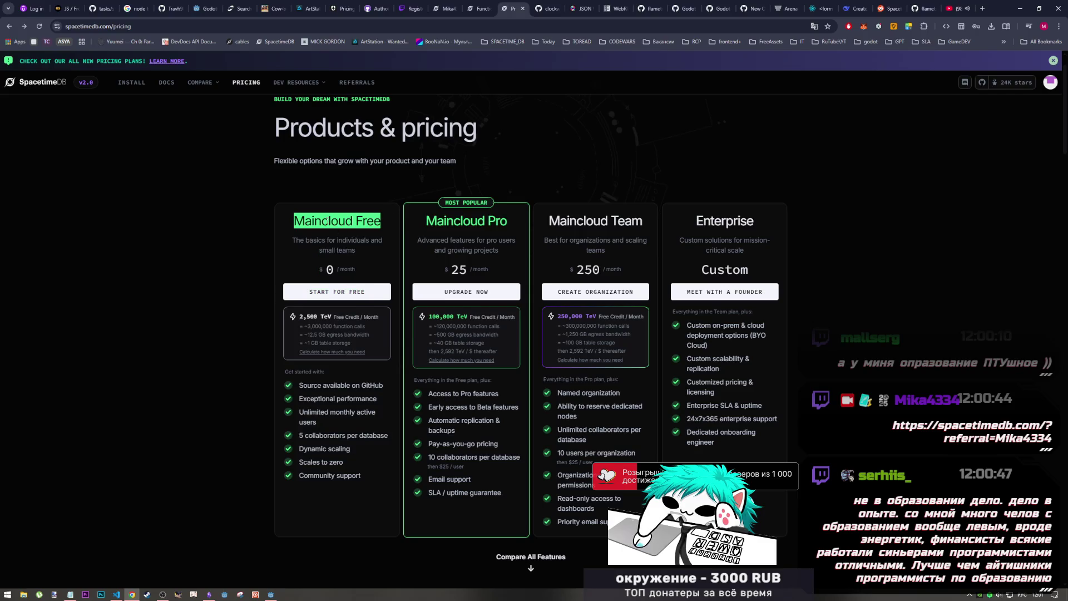
left_click(341, 226)
left_click_drag(300, 316, 371, 317)
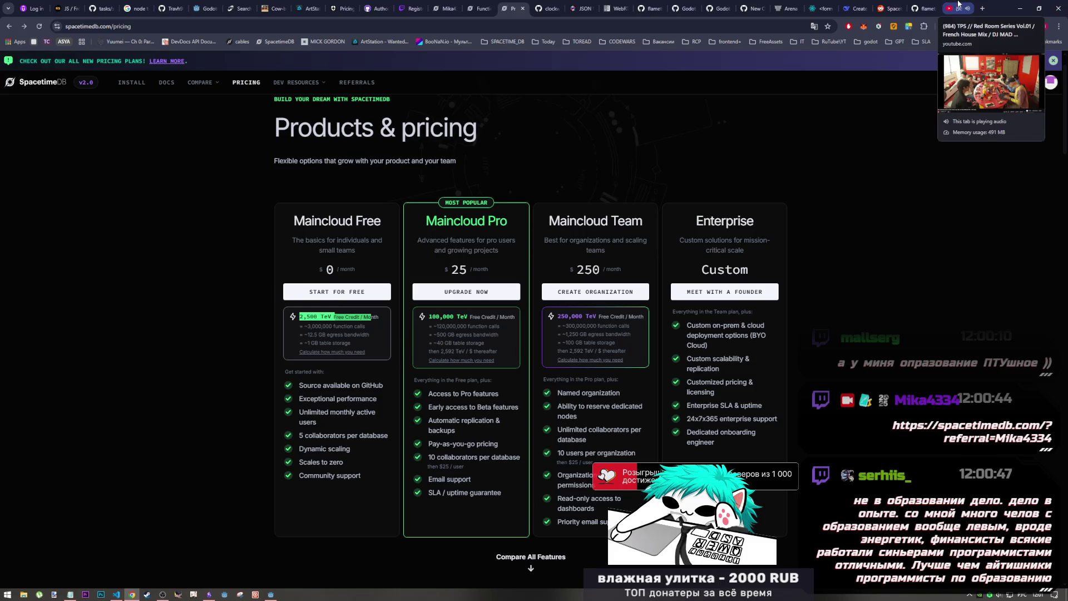
left_click(785, 9)
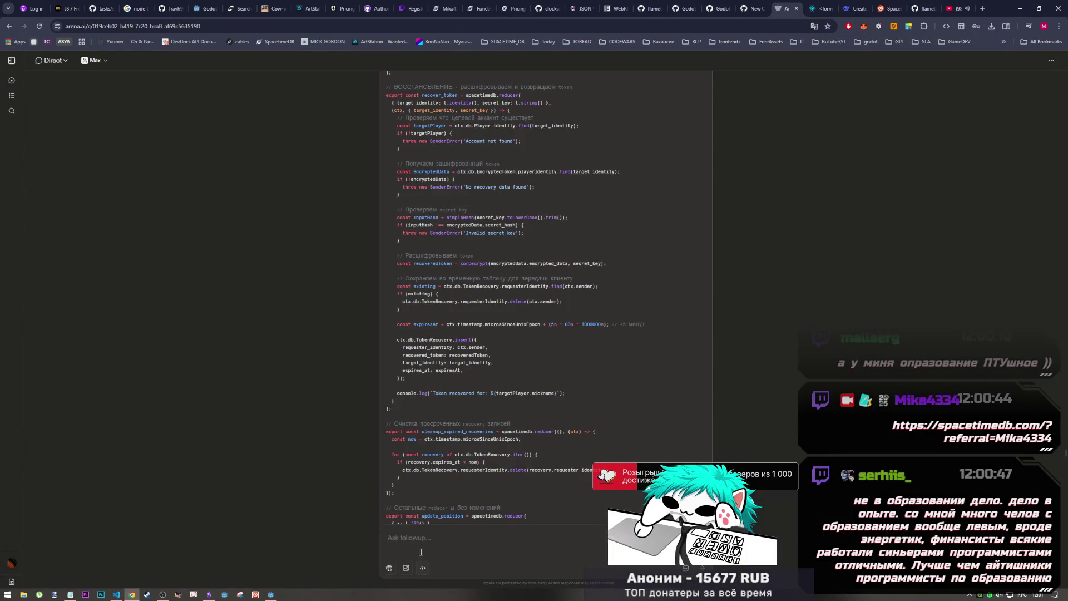
scroll(271, 535, "down", 2)
left_click(162, 593)
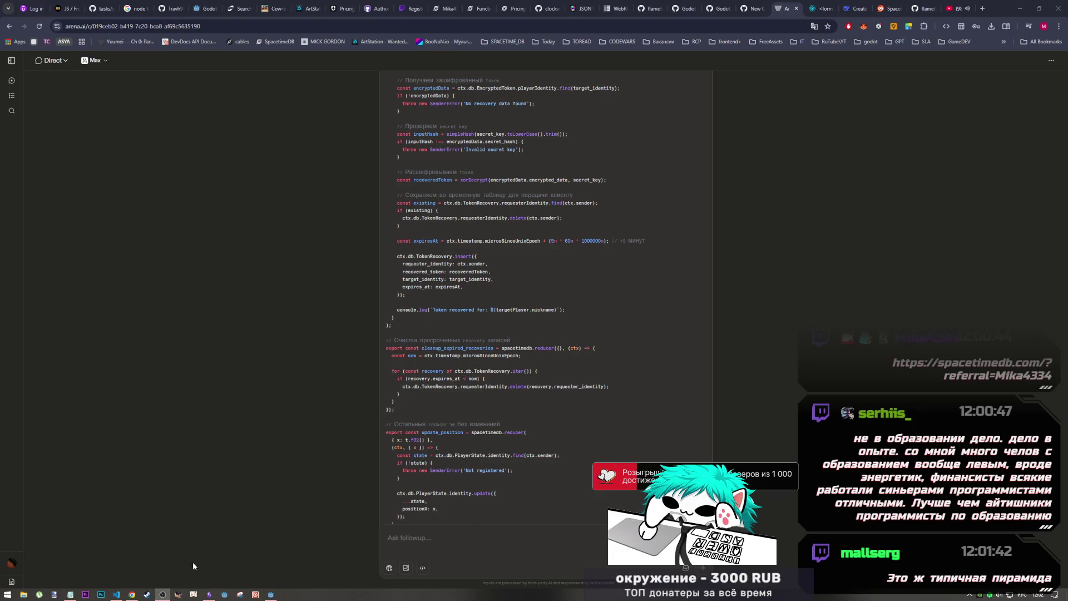
- Check the SpacetimeDB profile's referral progress of 7,500 of 100,000 TeV earned
left_click(130, 594)
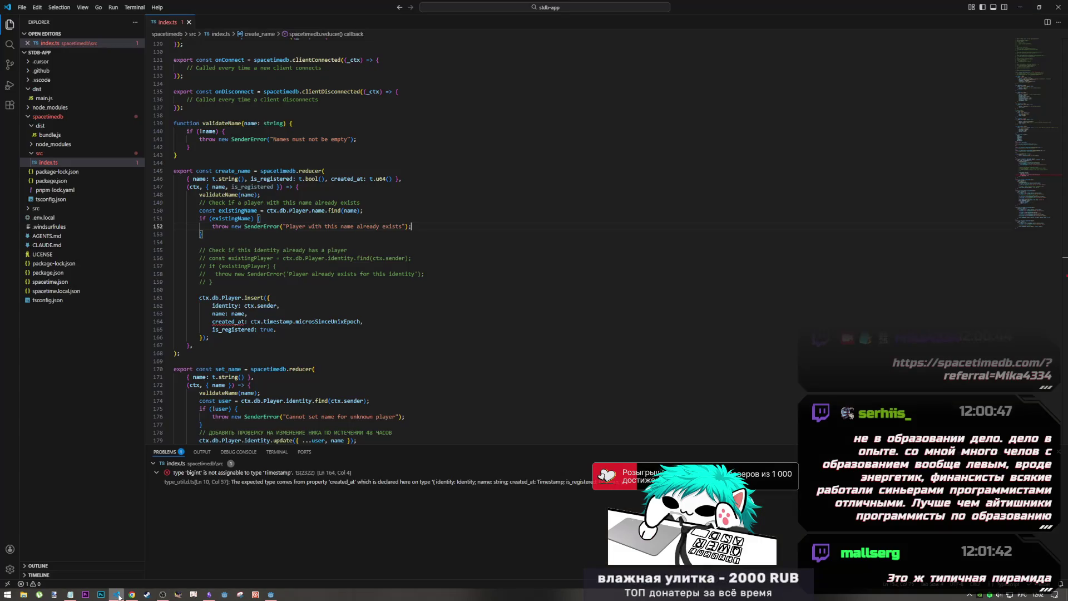
left_click(129, 596)
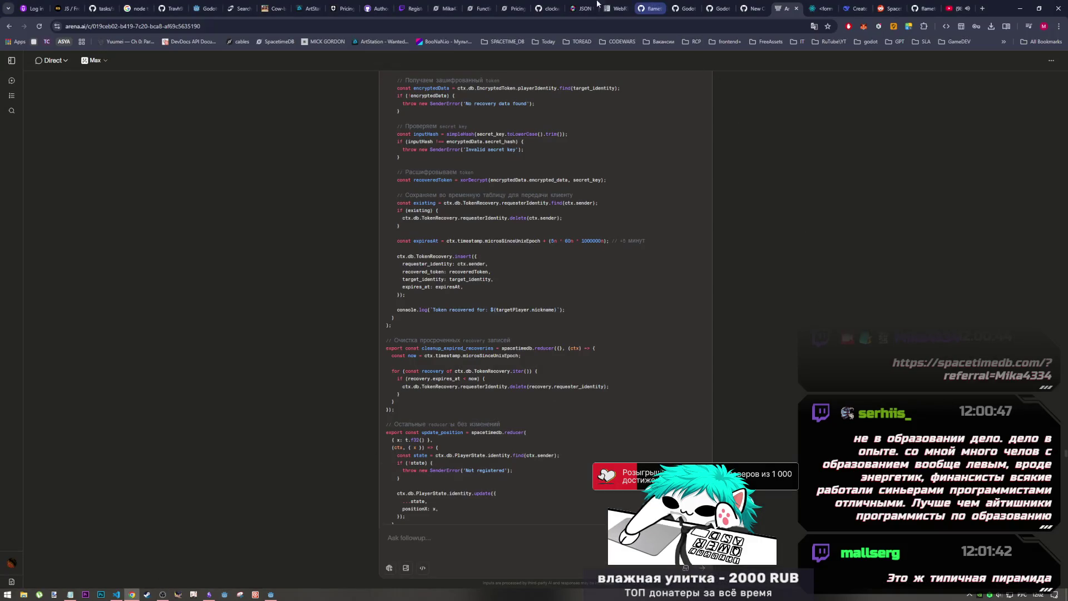
left_click(444, 3)
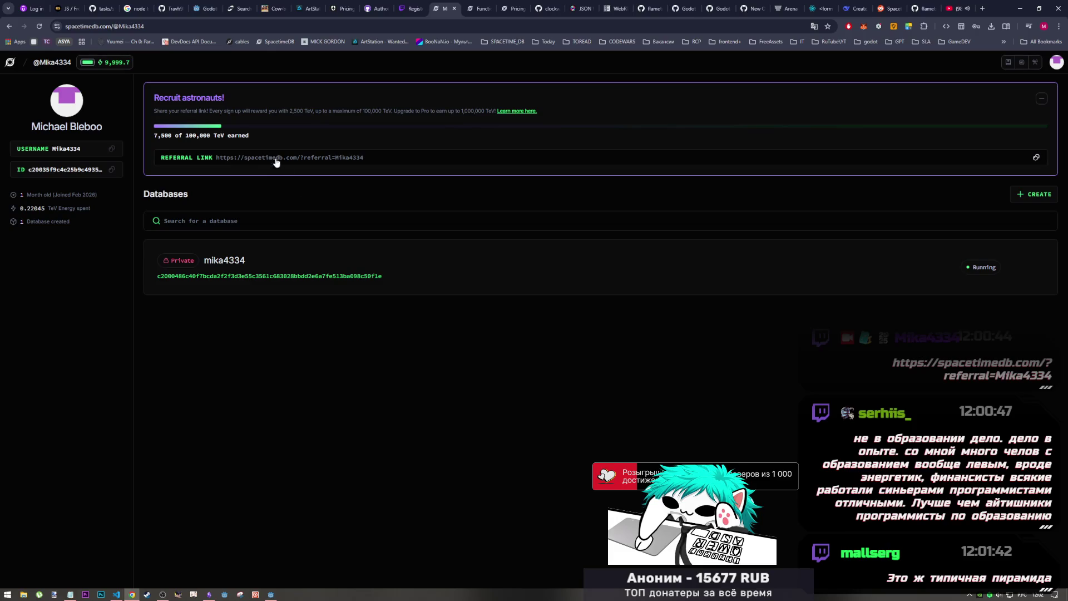
left_click_drag(250, 136, 156, 133)
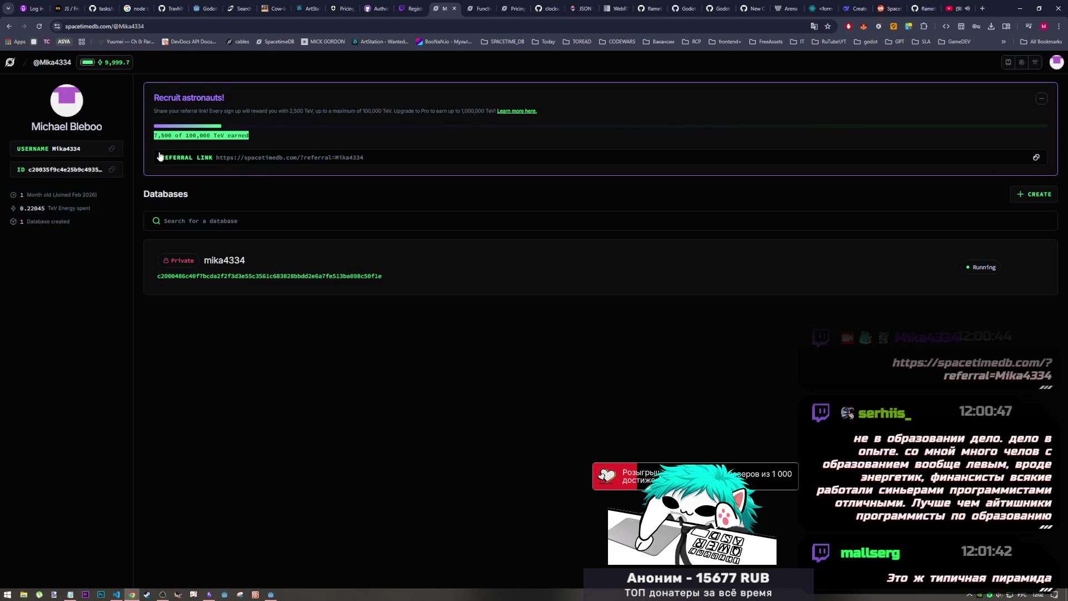
left_click(339, 124)
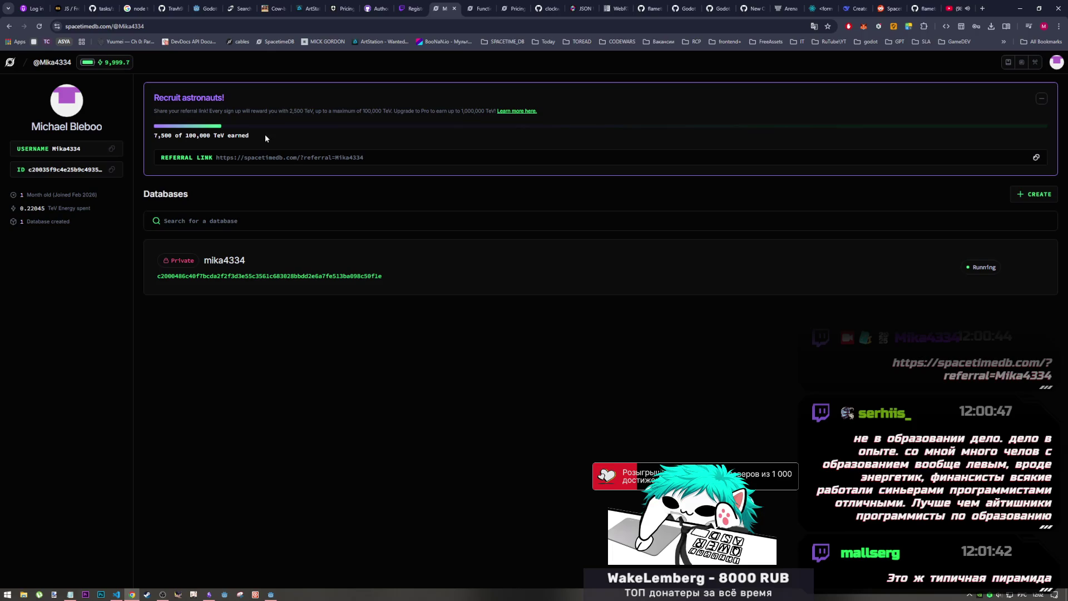
left_click_drag(155, 135, 292, 139)
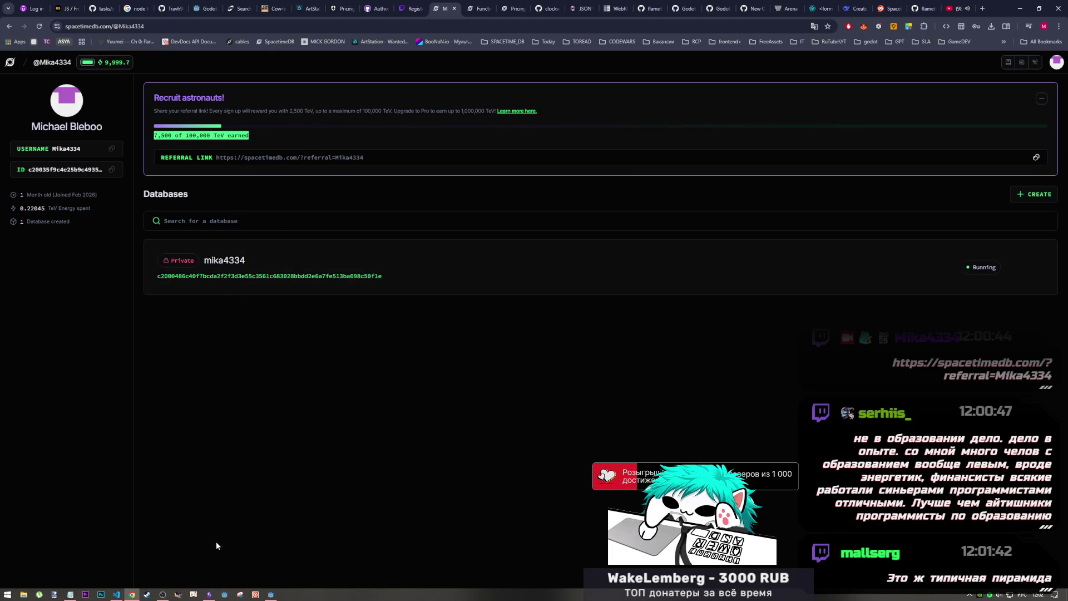
- Glance at the 123.txt notes and code editor, then scroll arena.ai to the ProfileManager.gd Godot code
mouse_move(163, 594)
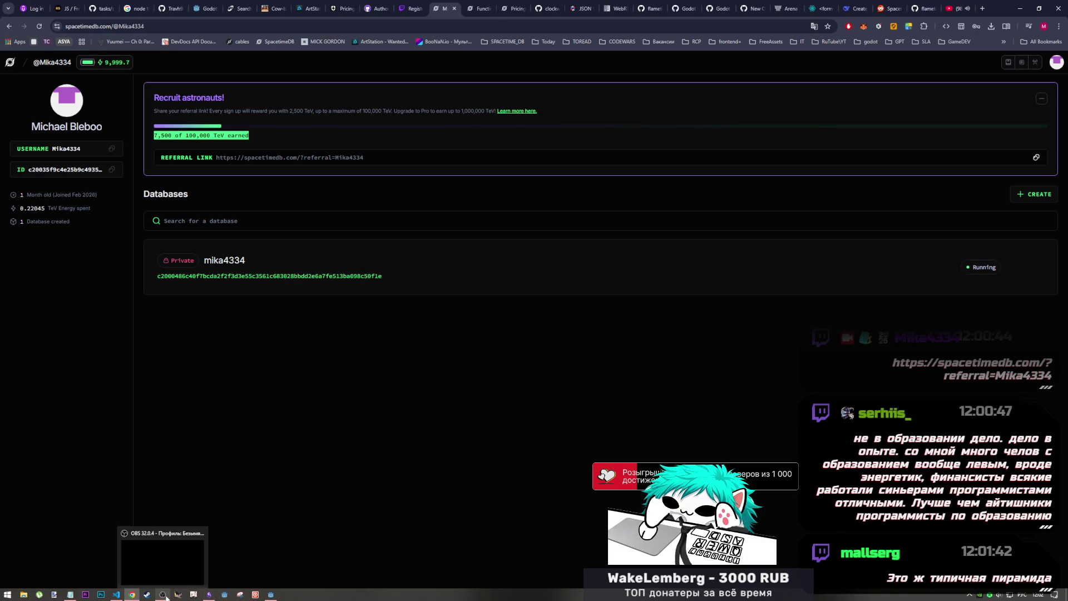
left_click(158, 569)
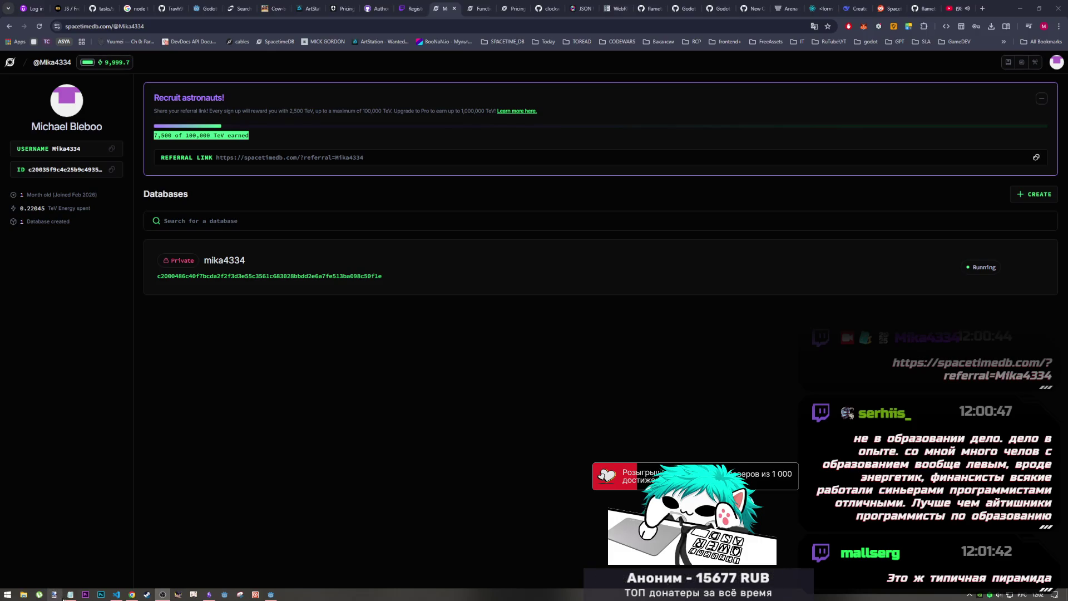
left_click(70, 594)
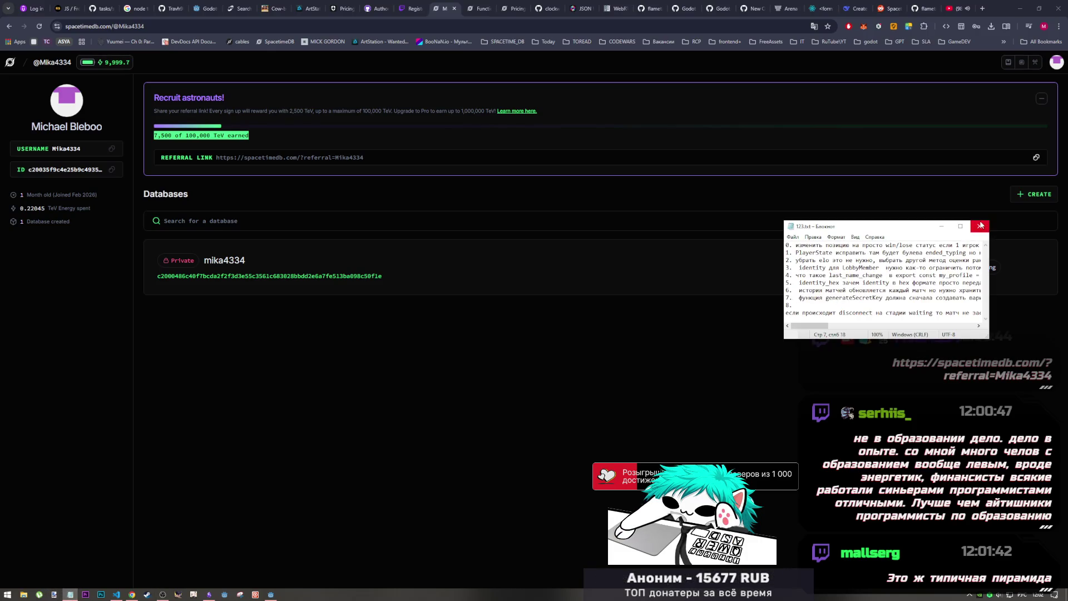
left_click(70, 595)
left_click(116, 595)
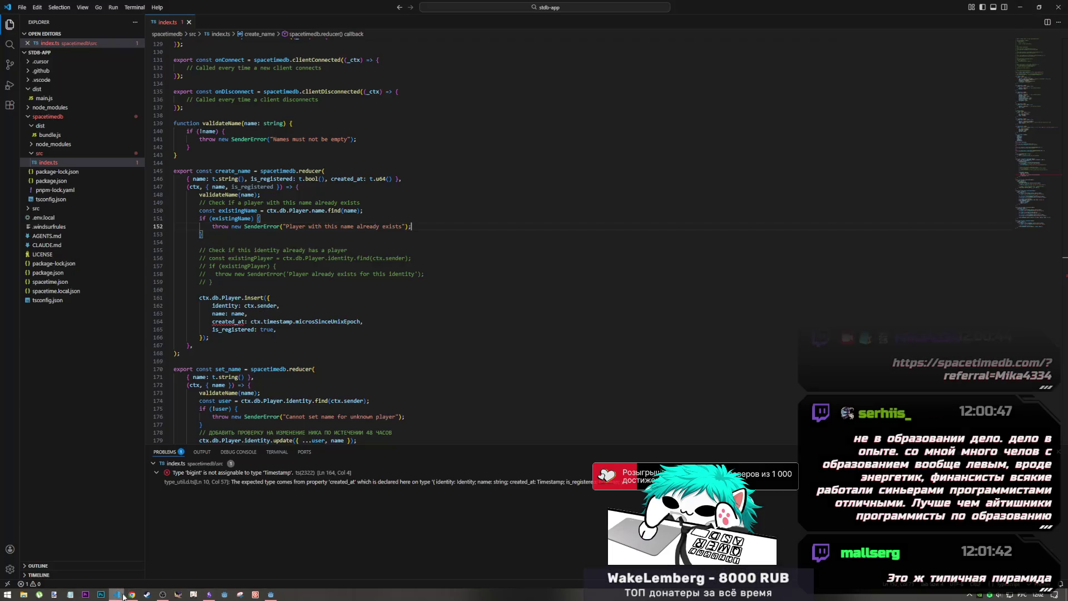
left_click(132, 594)
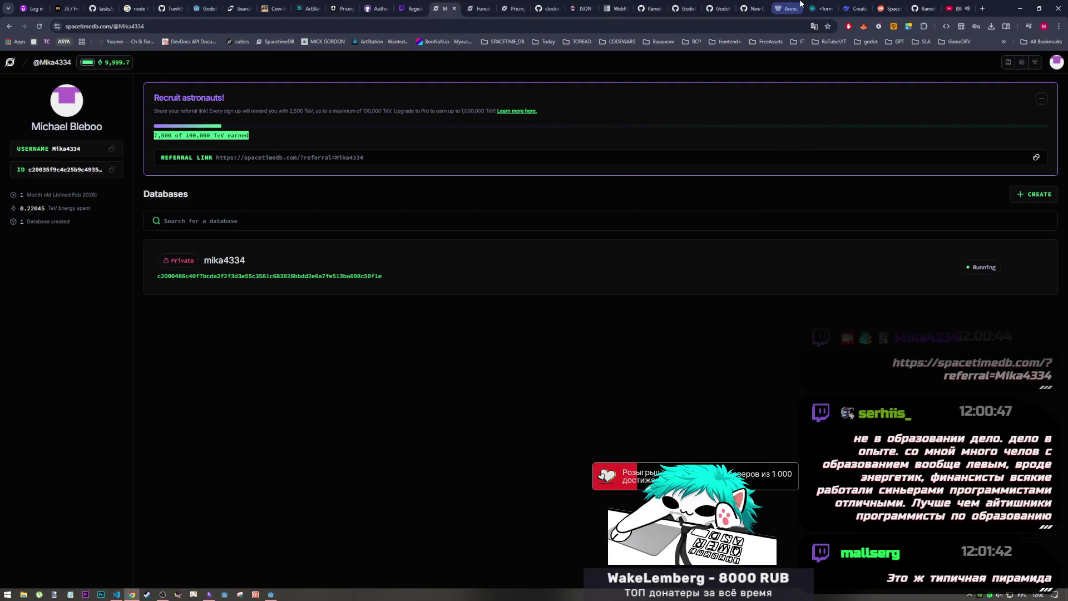
left_click(783, 9)
scroll(553, 497, "down", 15)
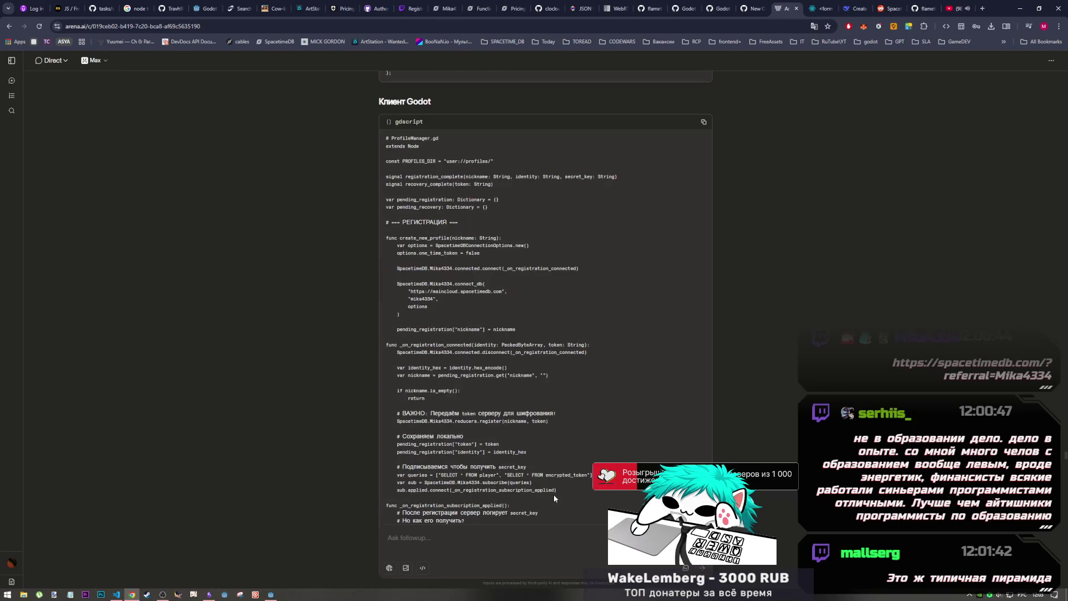
scroll(556, 499, "up", 10)
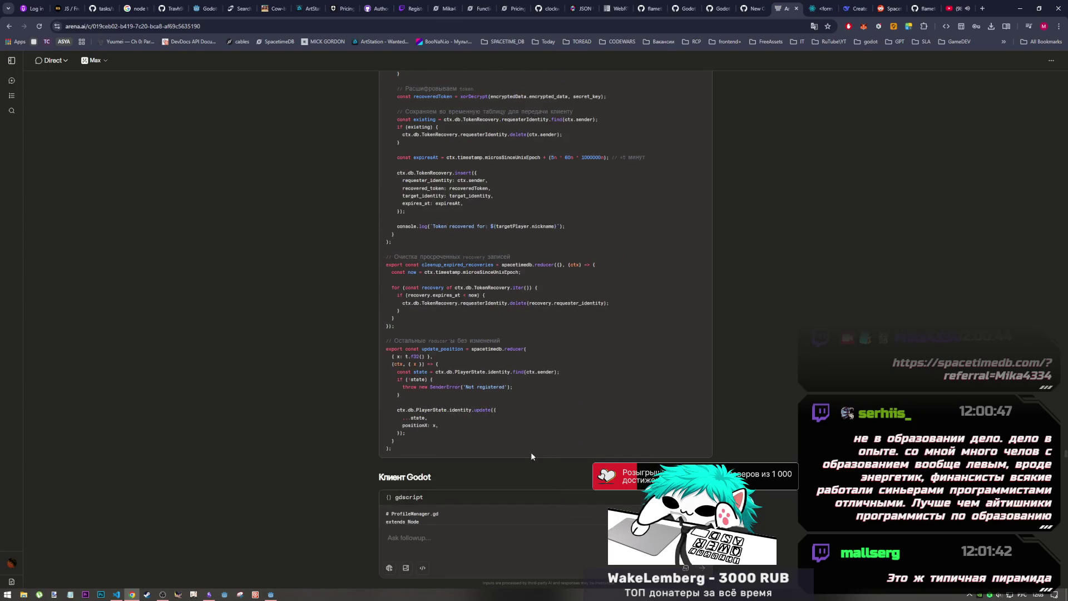
left_click_drag(531, 452, 406, 396)
left_click(440, 410)
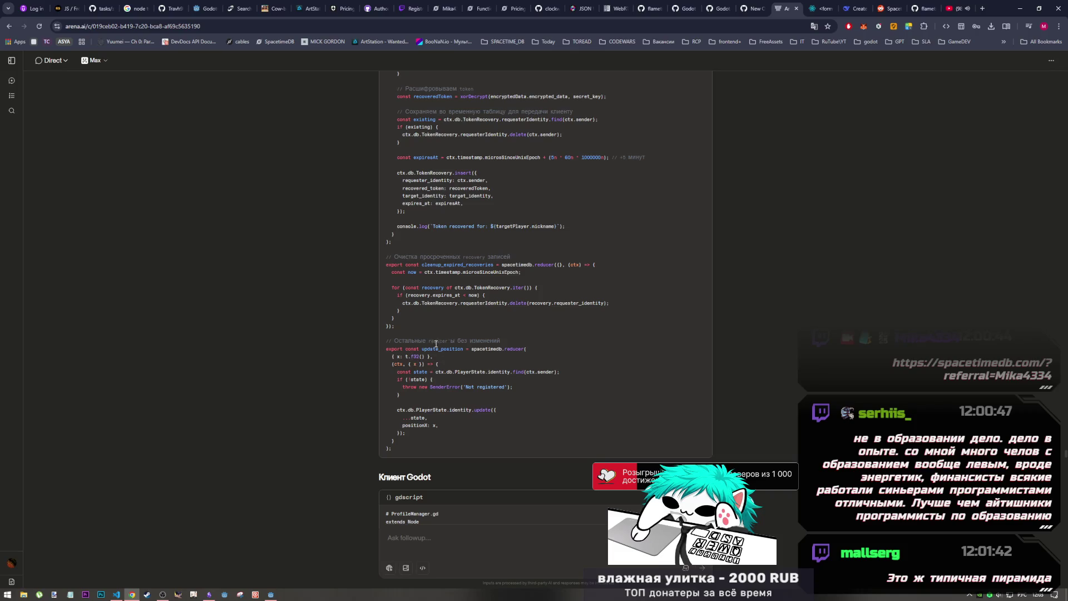
left_click_drag(439, 244, 451, 305)
left_click(451, 305)
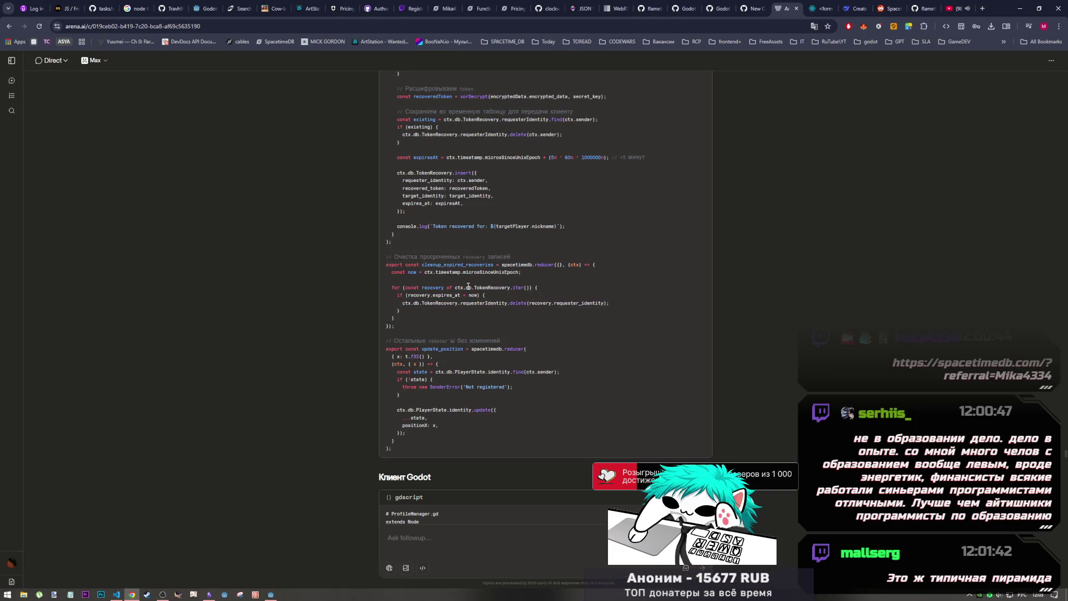
scroll(462, 313, "down", 3)
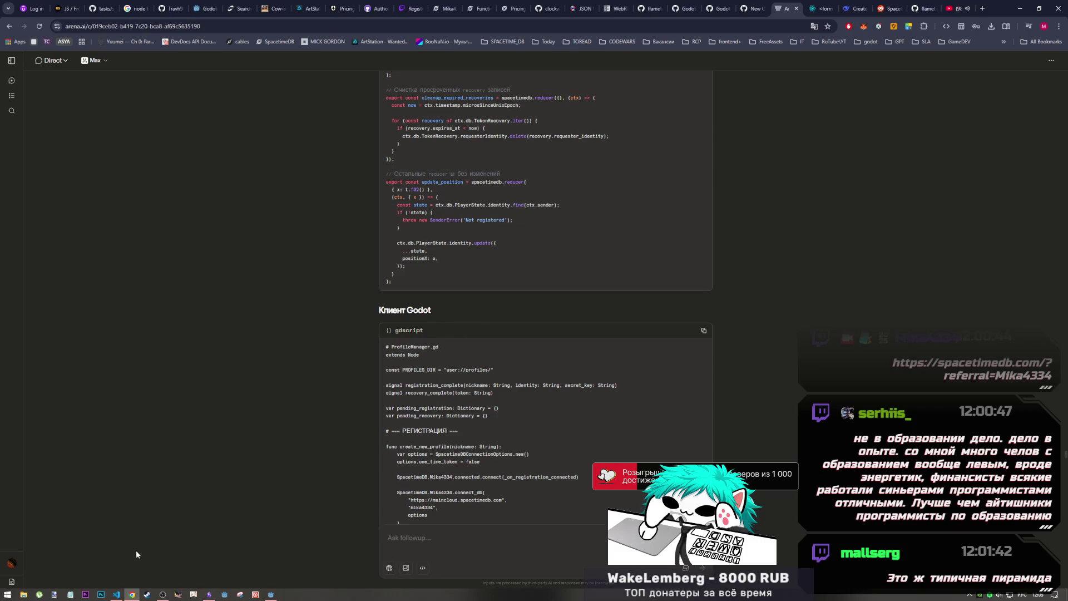
mouse_move(162, 594)
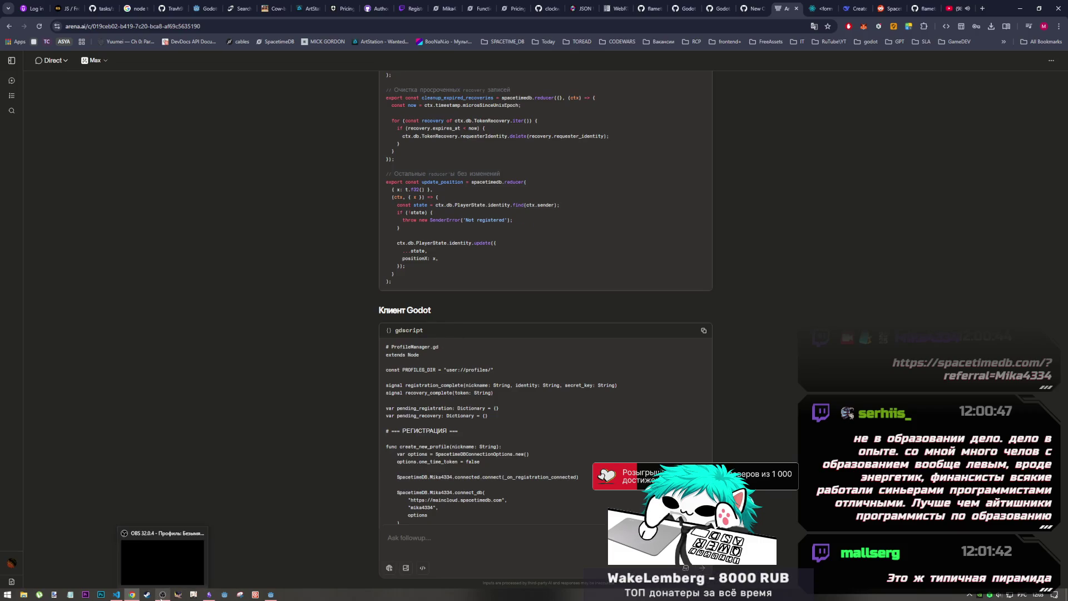
left_click(161, 568)
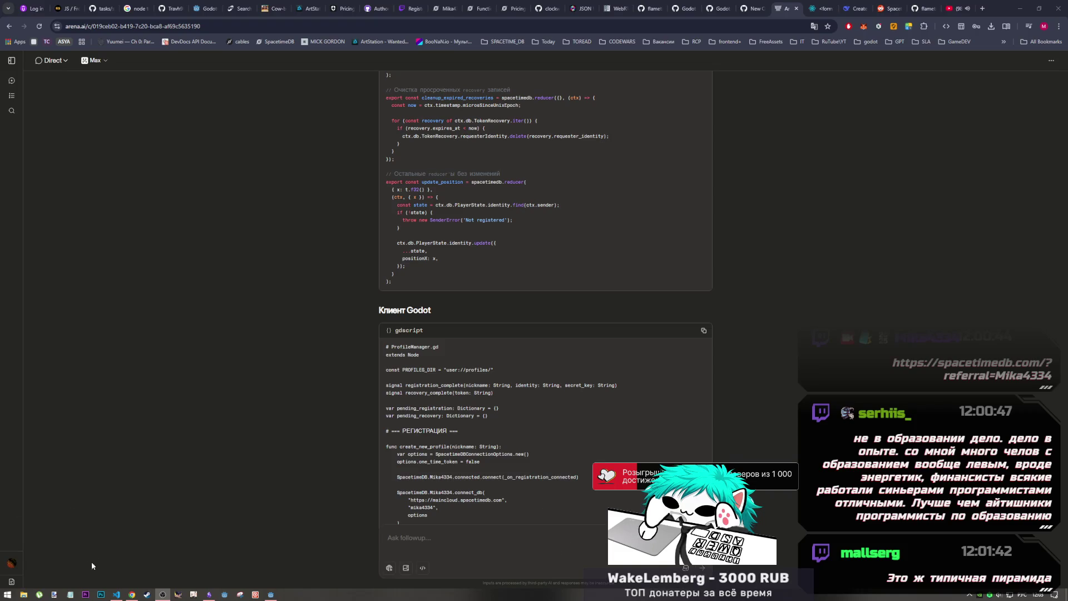
mouse_move(126, 597)
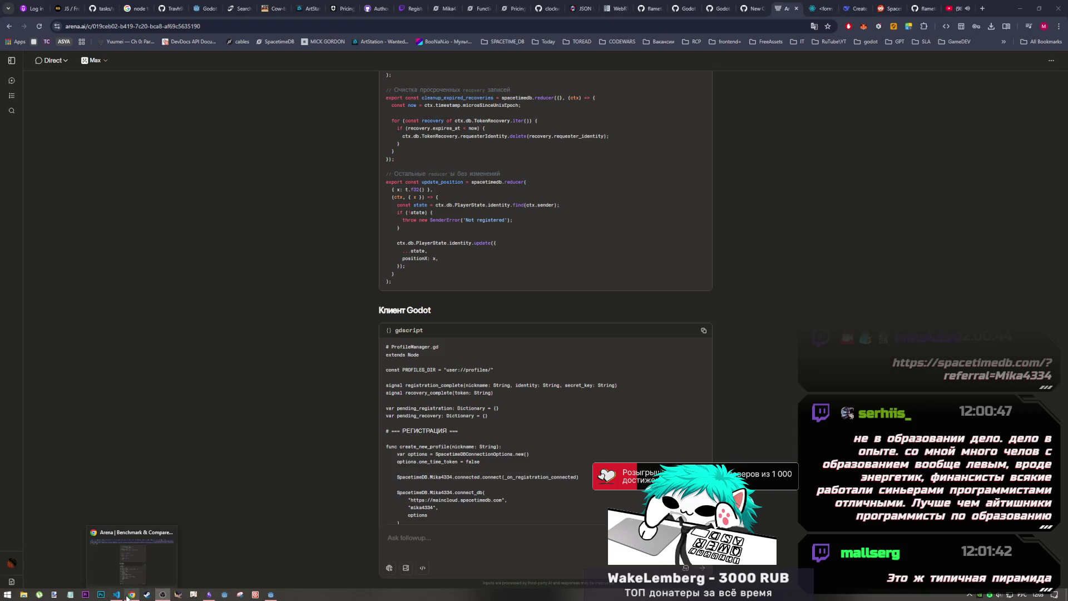